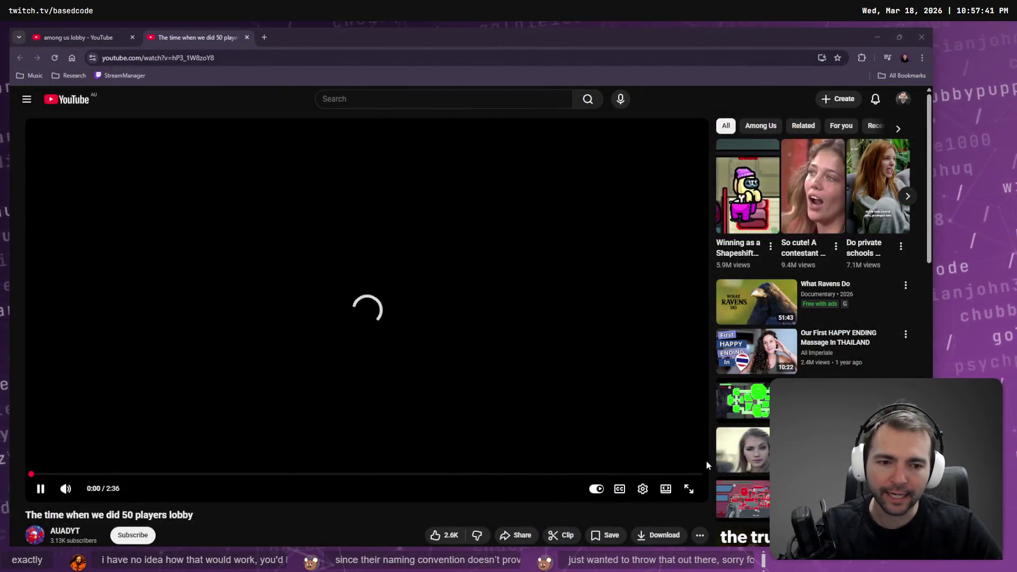
Watch the 50-player lobby video full screen and muted, skipping past the disclaimer
click(689, 488)
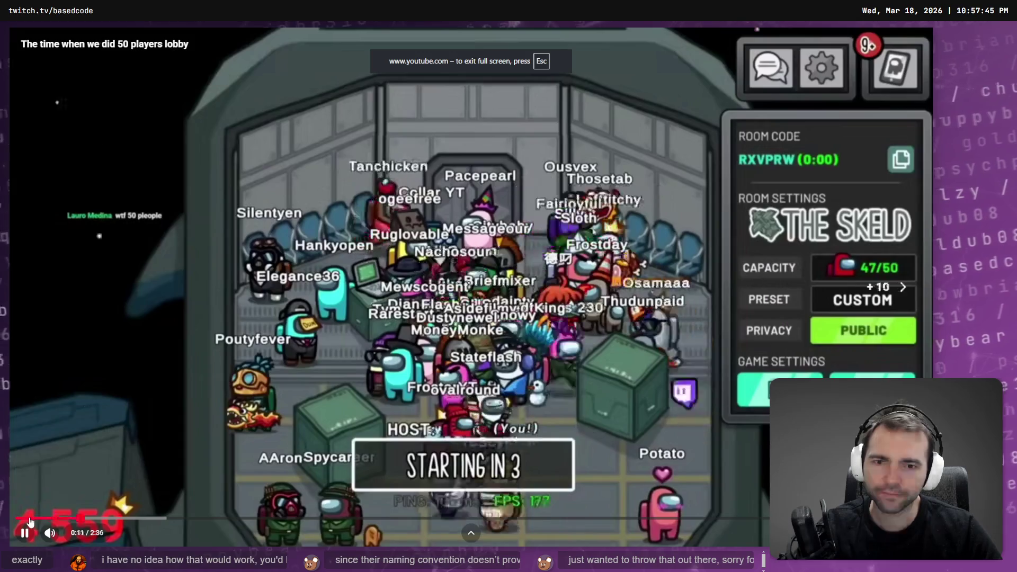
key(l)
key(Left)
click(47, 533)
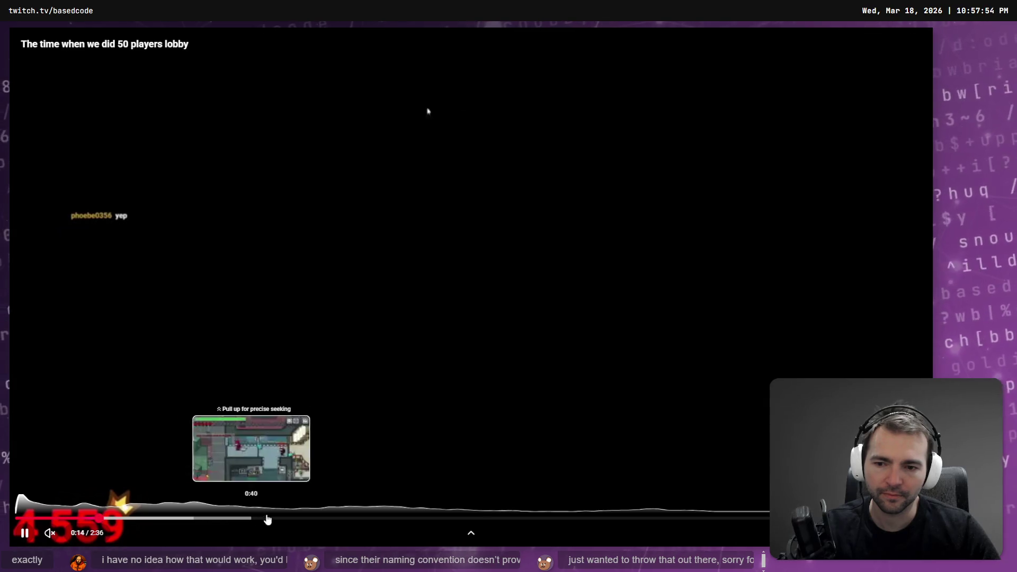
Pause near 0:04 on the crowded lobby, exit full screen, and return to the search results
click(41, 518)
click(819, 130)
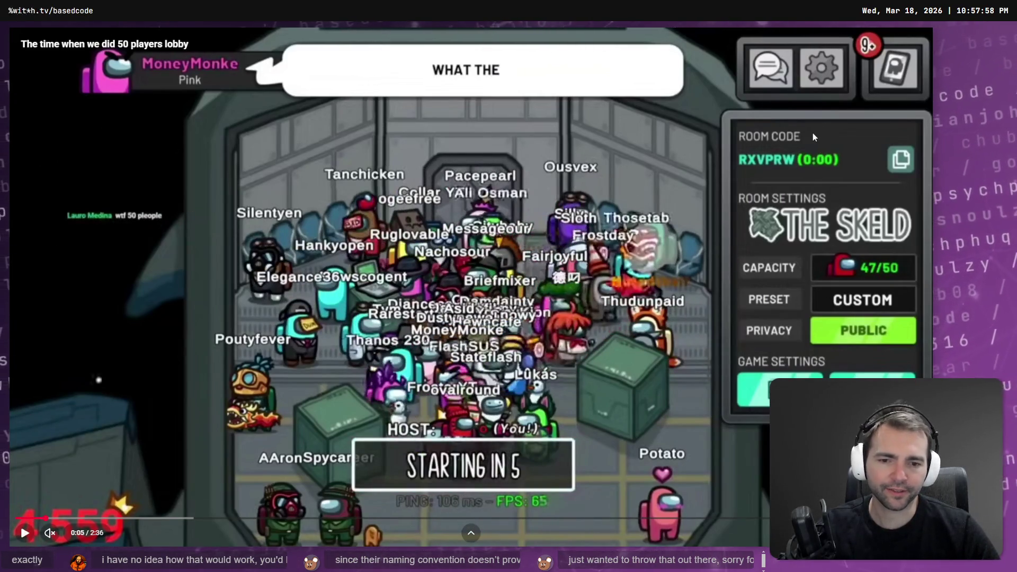
key(Escape)
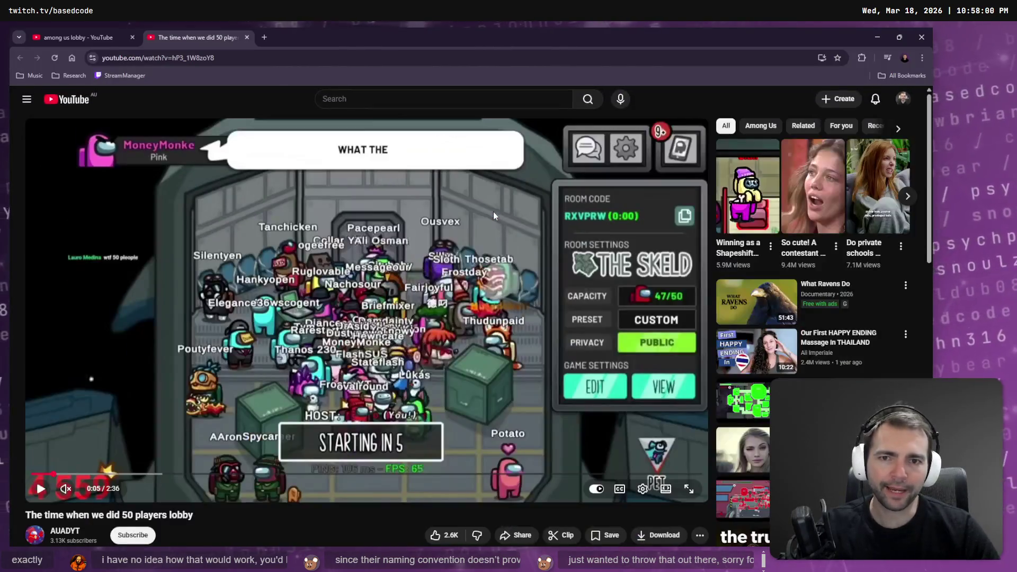
key(alt+Left)
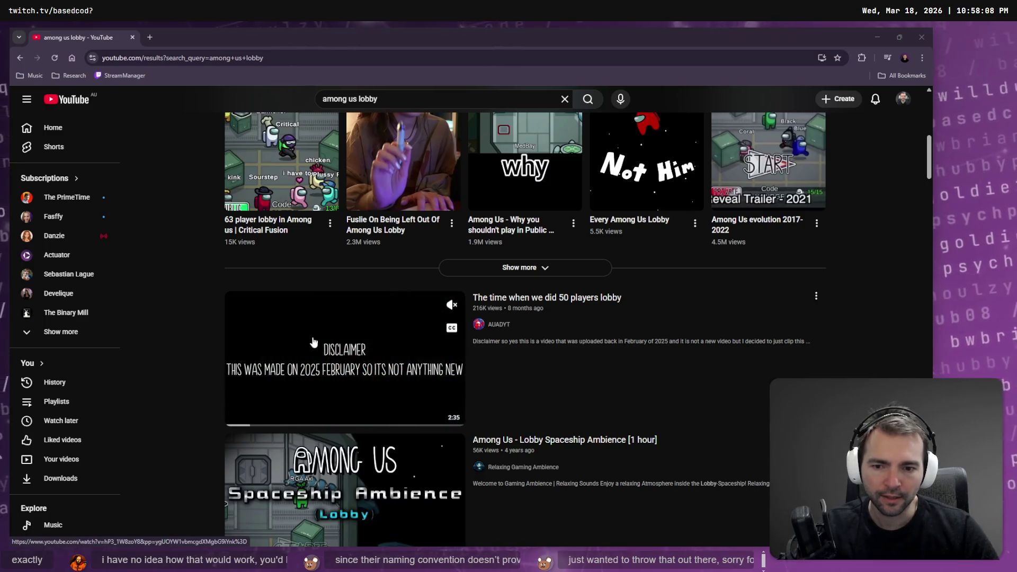
Replace 'lobby' with 'main menu' to search YouTube for 'among us main menu'
scroll(310, 345, down, 3)
scroll(309, 345, down, 5)
click(421, 99)
key(ctrl+BackSpace)
text(main menu)
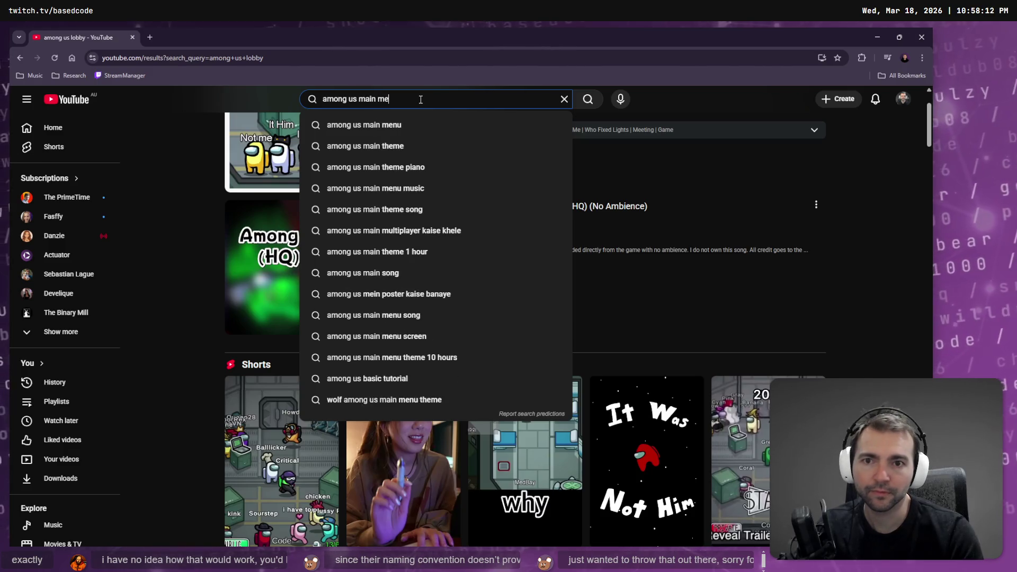
key(Return)
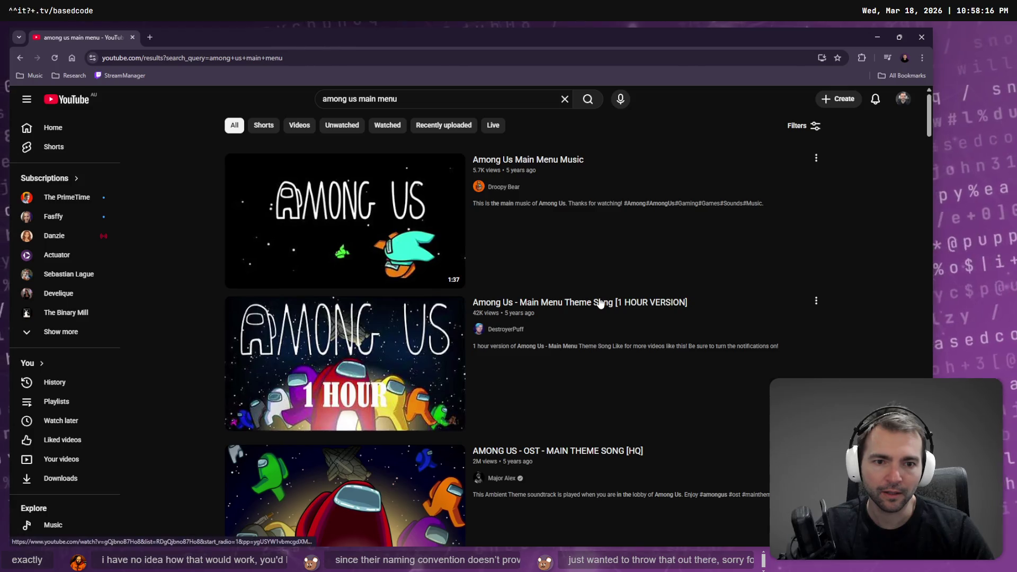
scroll(571, 313, down, 6)
scroll(570, 313, down, 1)
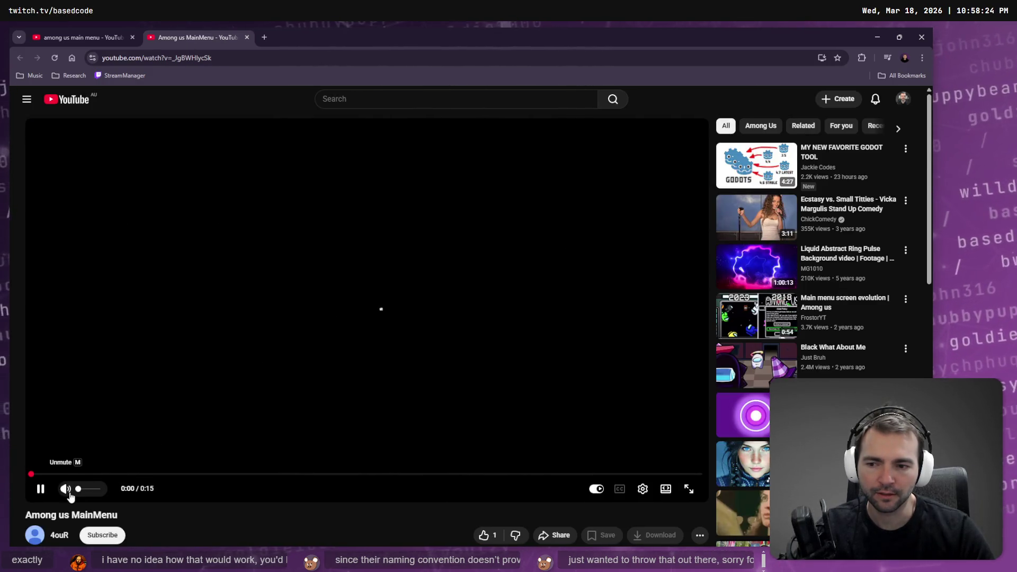
drag(56, 474, 524, 475)
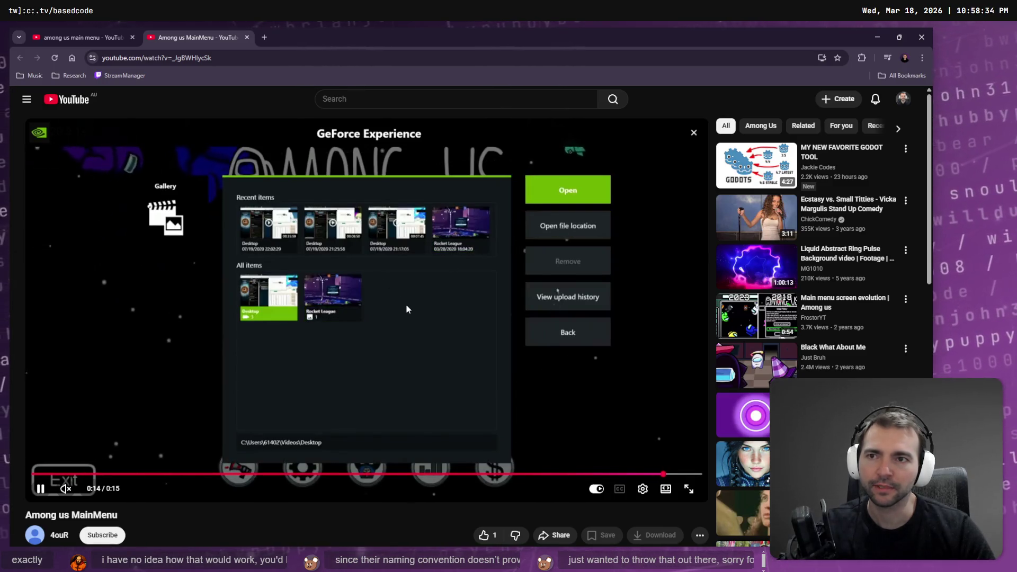
key(ctrl+w)
scroll(393, 312, down, 7)
scroll(392, 312, down, 1)
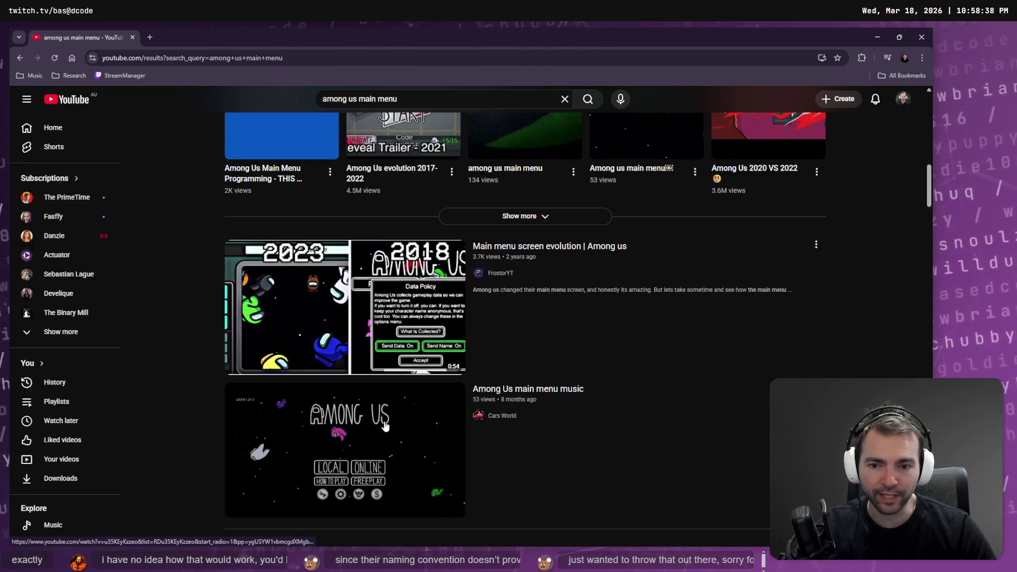
scroll(384, 427, down, 3)
scroll(364, 245, down, 5)
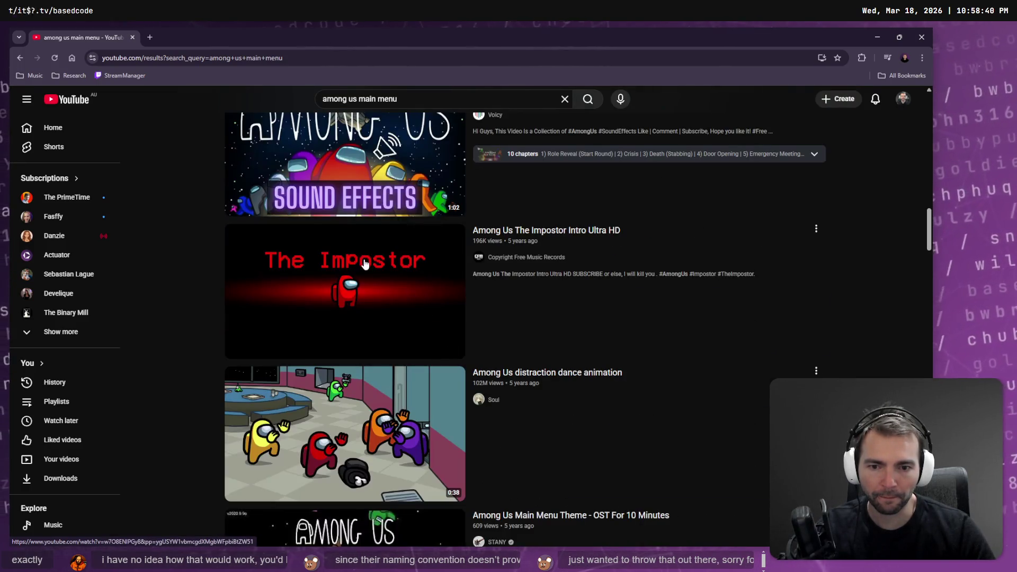
scroll(365, 264, down, 3)
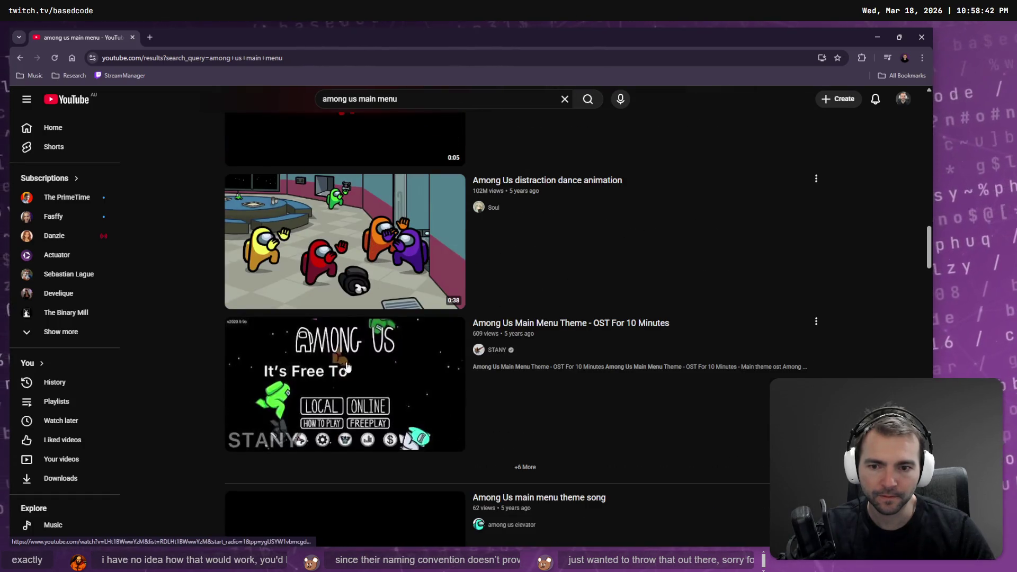
scroll(368, 380, down, 4)
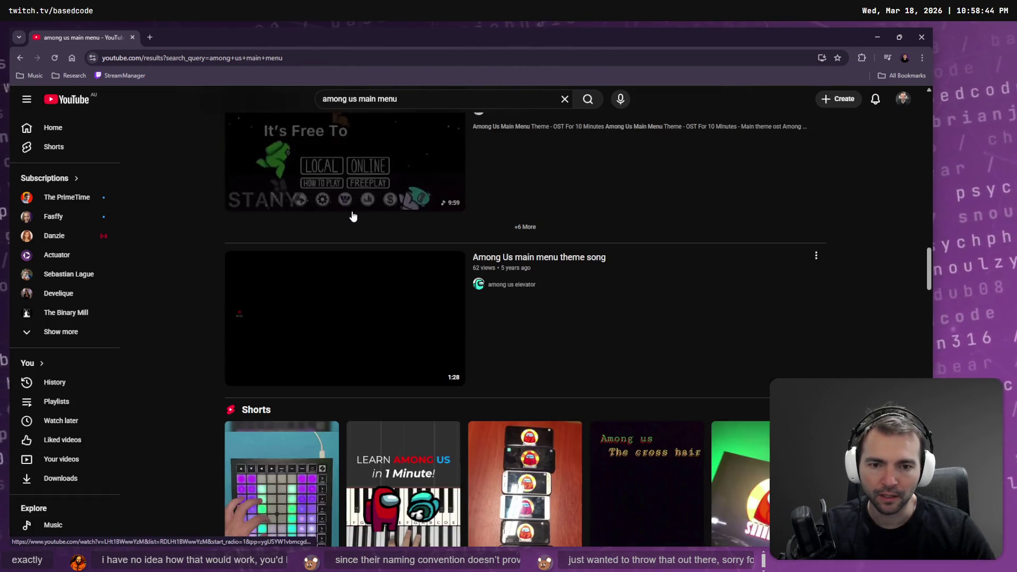
scroll(337, 294, down, 8)
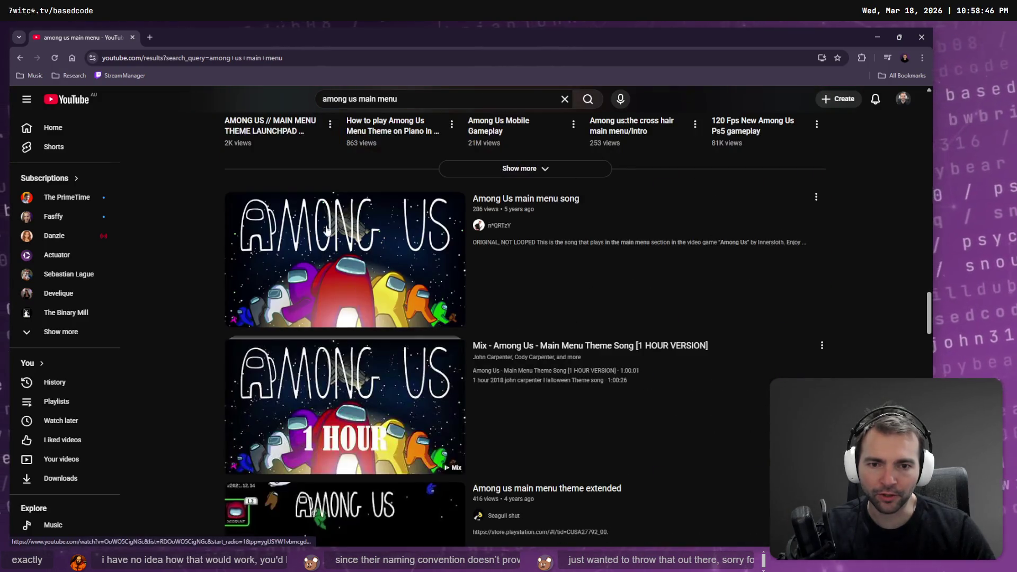
scroll(364, 263, down, 6)
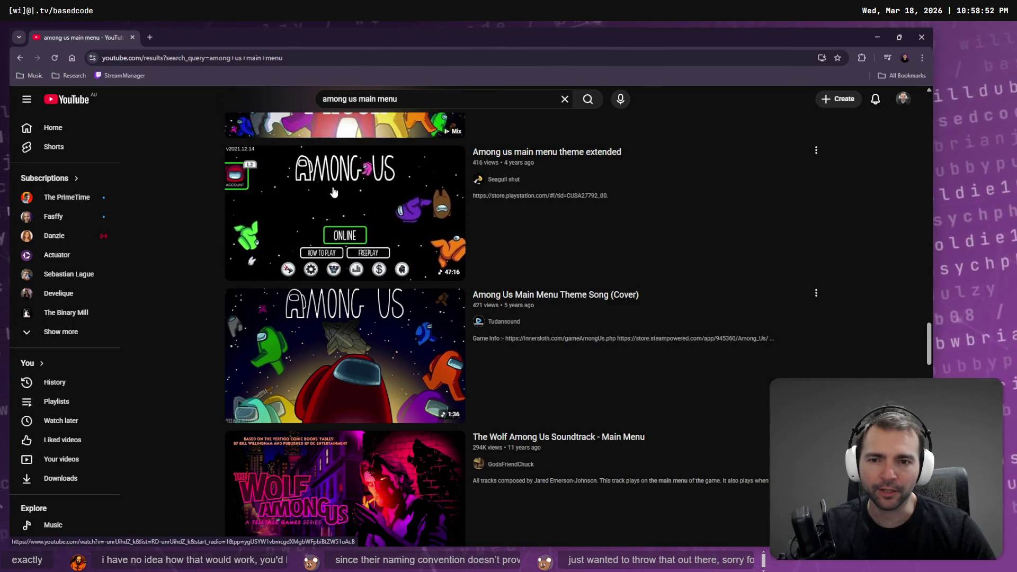
scroll(341, 220, down, 3)
scroll(363, 282, down, 9)
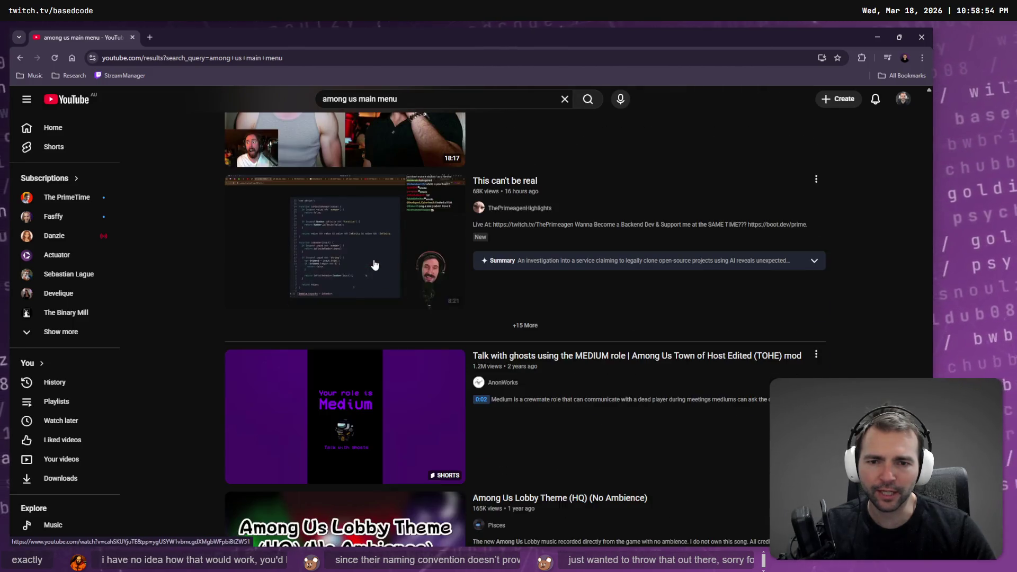
scroll(374, 261, down, 4)
scroll(379, 217, down, 5)
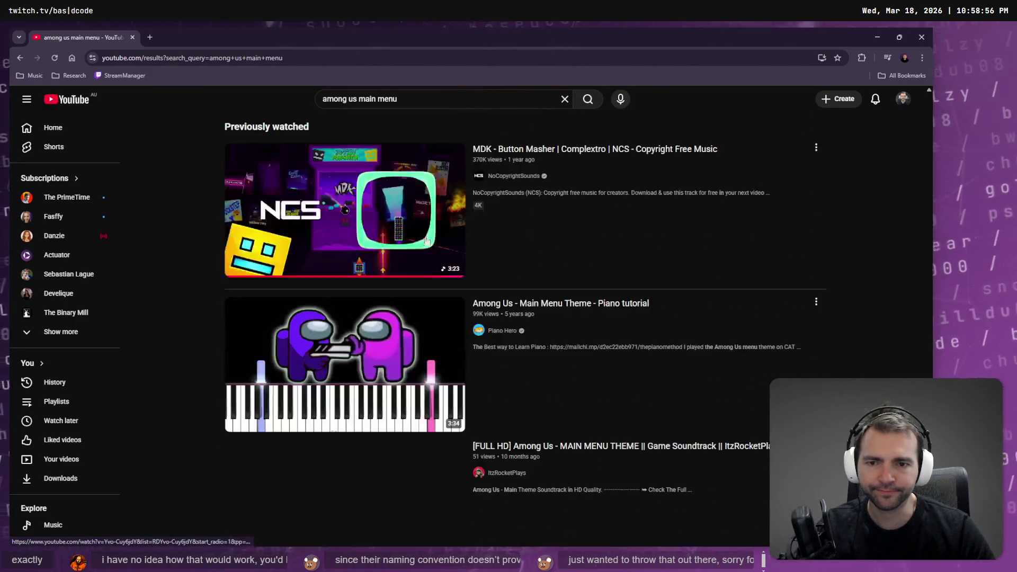
scroll(389, 237, down, 5)
scroll(385, 234, down, 7)
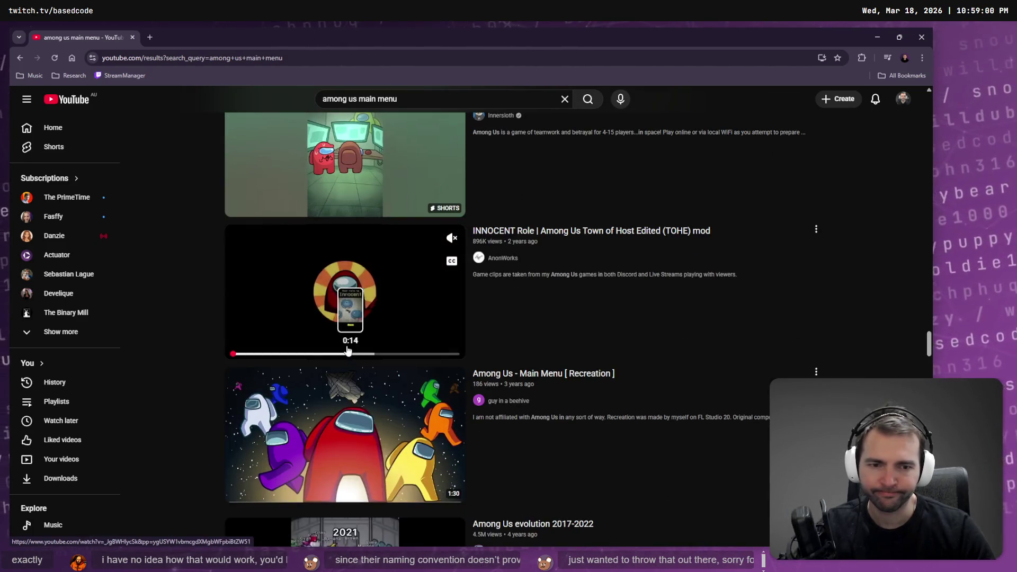
scroll(385, 299, down, 9)
scroll(340, 274, down, 4)
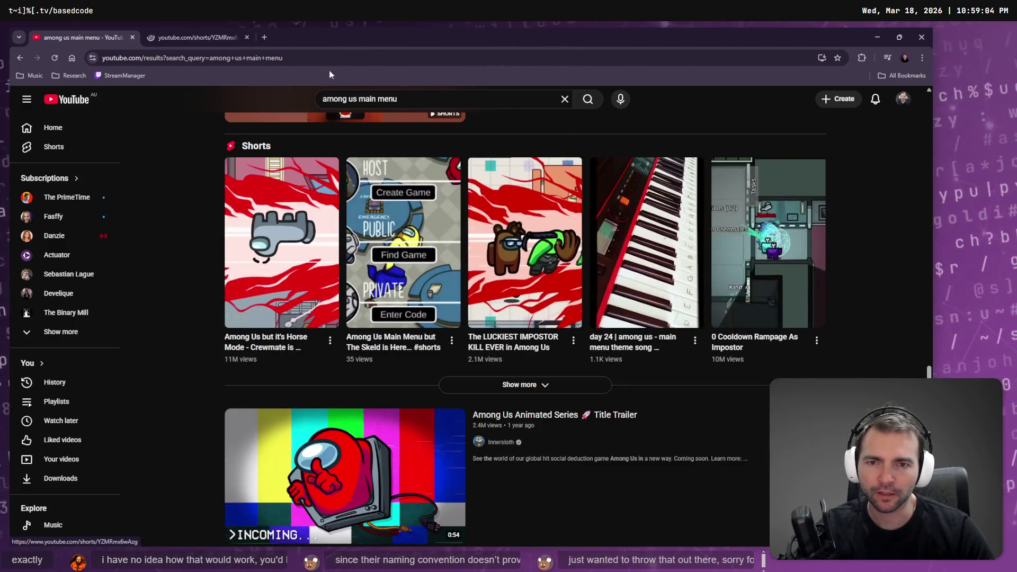
middle_click(396, 271)
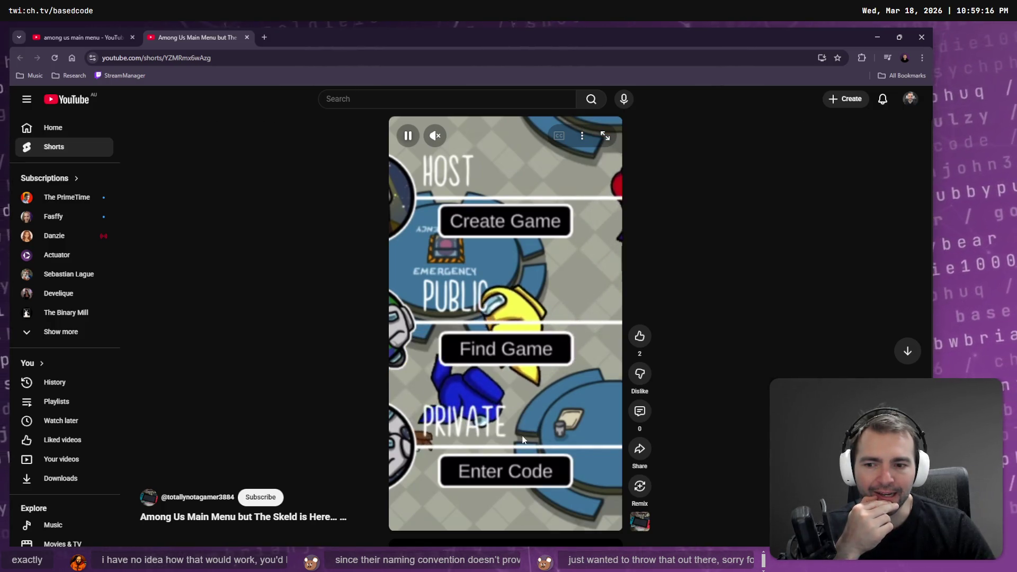
scroll(523, 370, down, 1)
scroll(540, 349, up, 1)
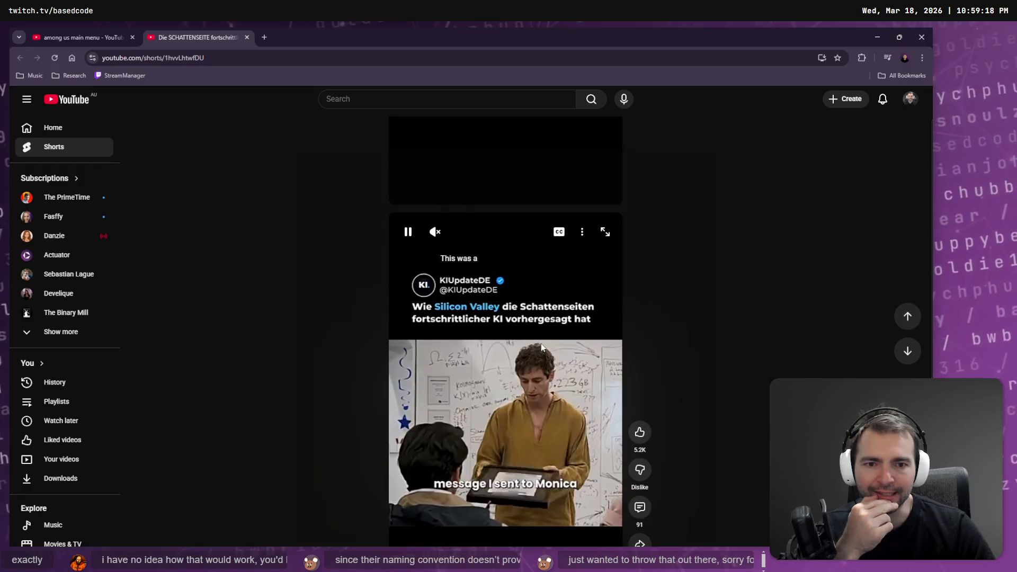
middle_click(201, 33)
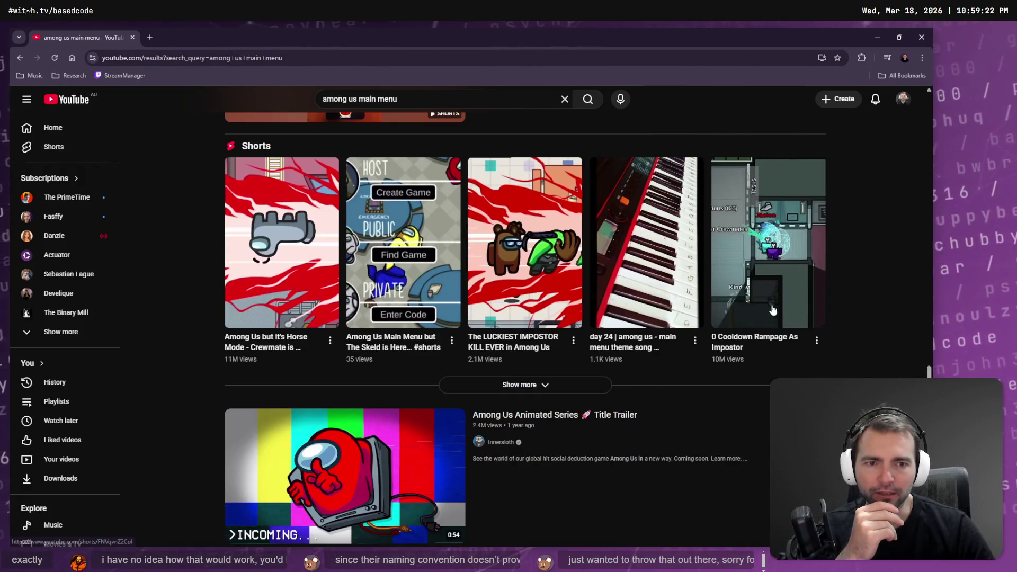
Browse the main menu search results and open 'Among us MainMenu' in a new tab
scroll(761, 303, down, 6)
scroll(759, 303, down, 5)
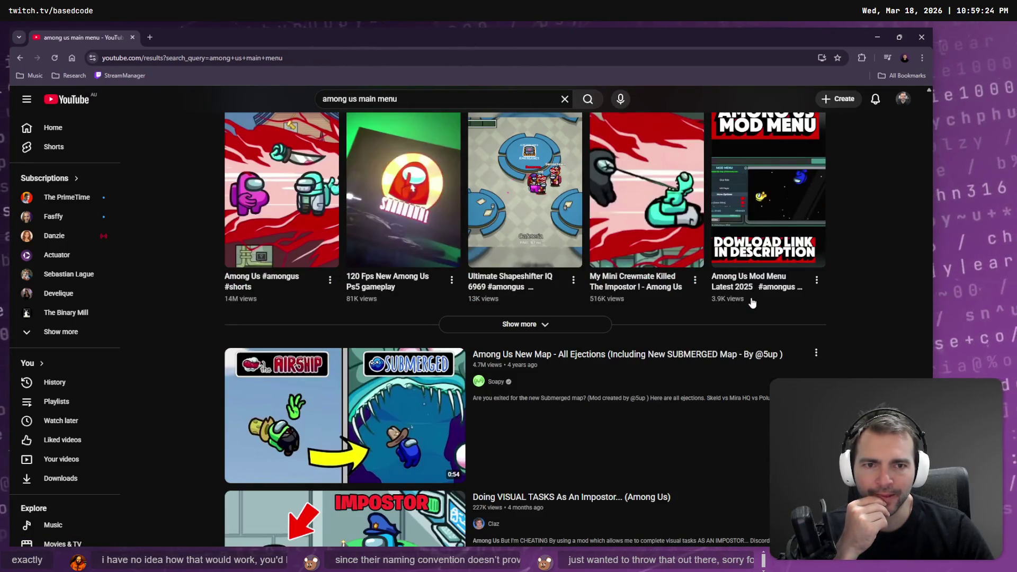
scroll(752, 302, down, 5)
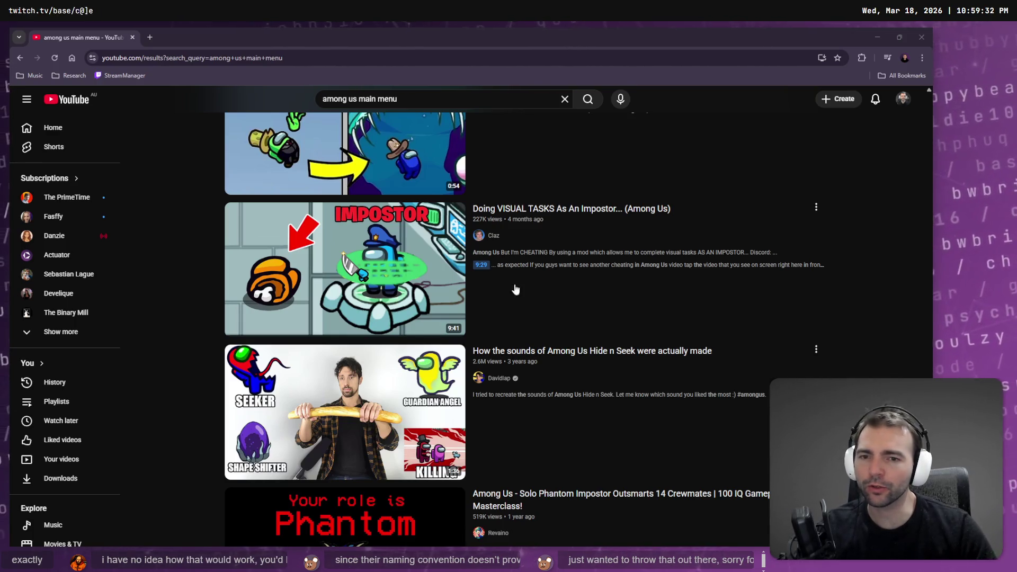
scroll(602, 297, down, 5)
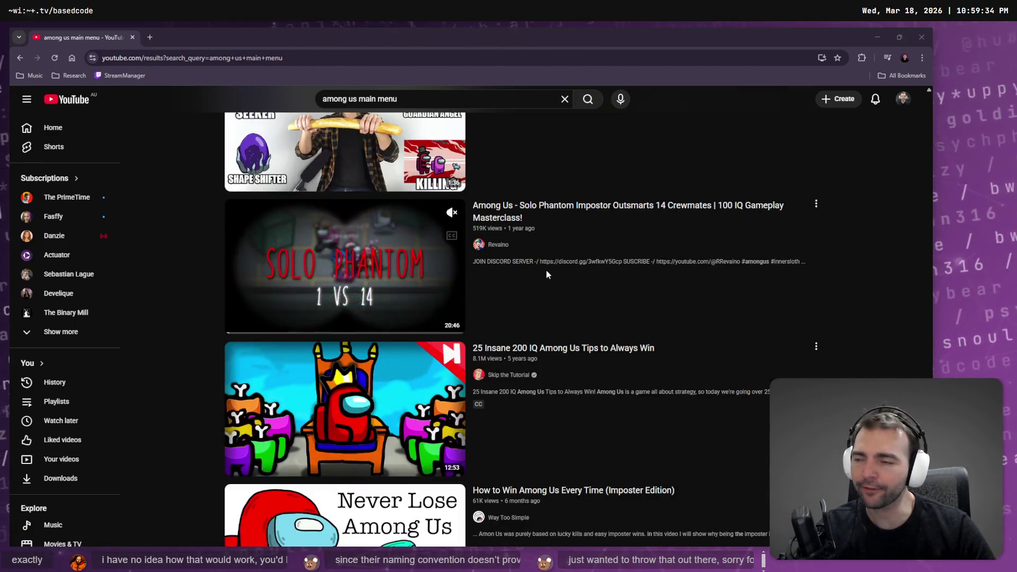
scroll(547, 274, down, 3)
mouse_move(544, 271)
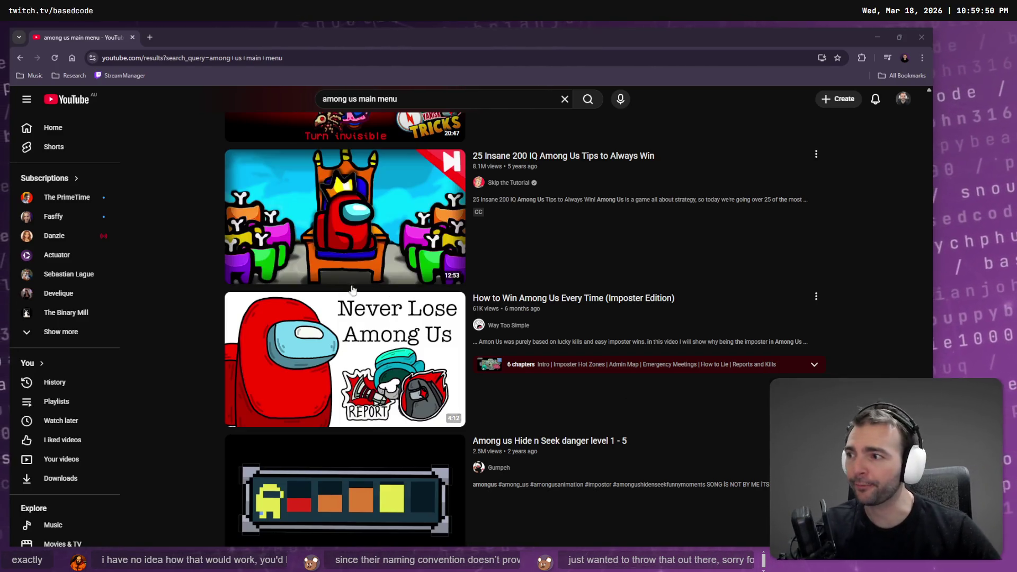
scroll(390, 226, down, 5)
scroll(390, 225, down, 4)
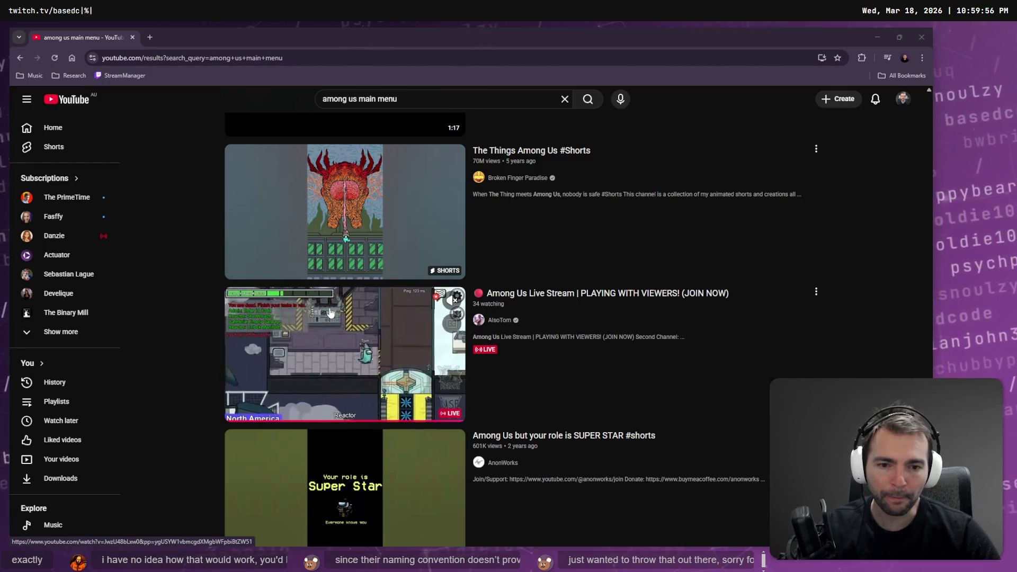
scroll(335, 322, down, 2)
scroll(335, 322, down, 20)
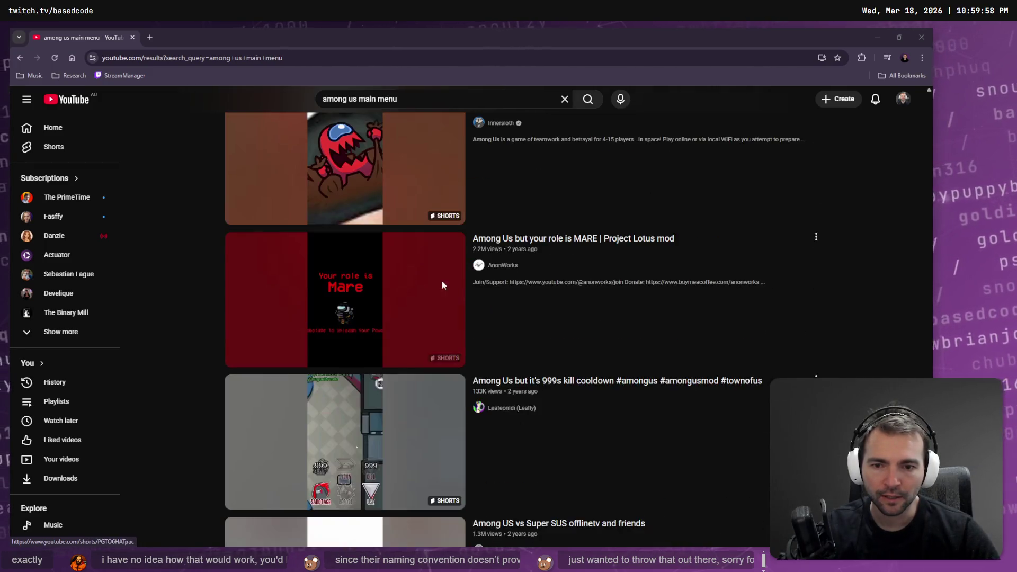
scroll(370, 315, up, 20)
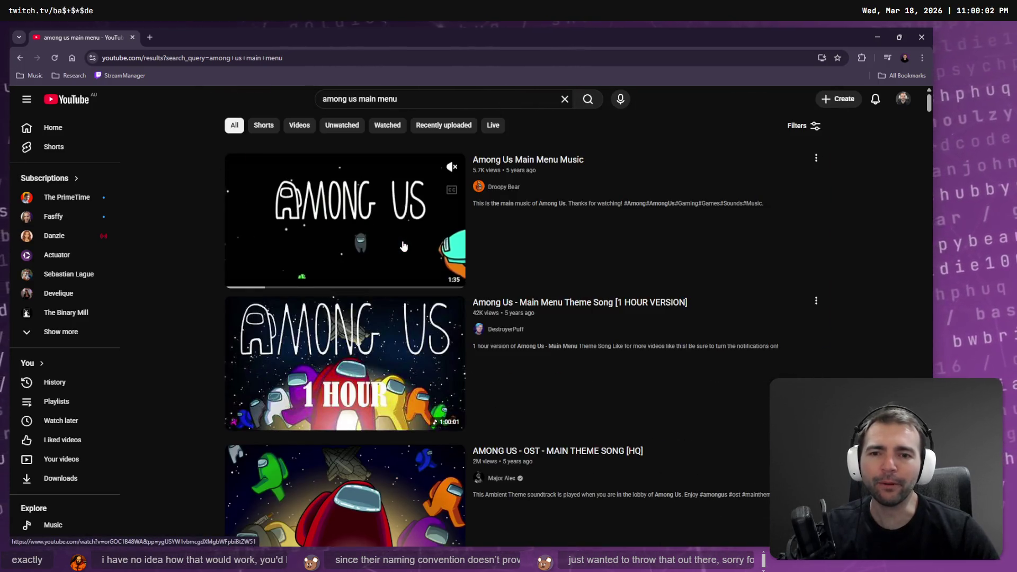
scroll(354, 343, down, 10)
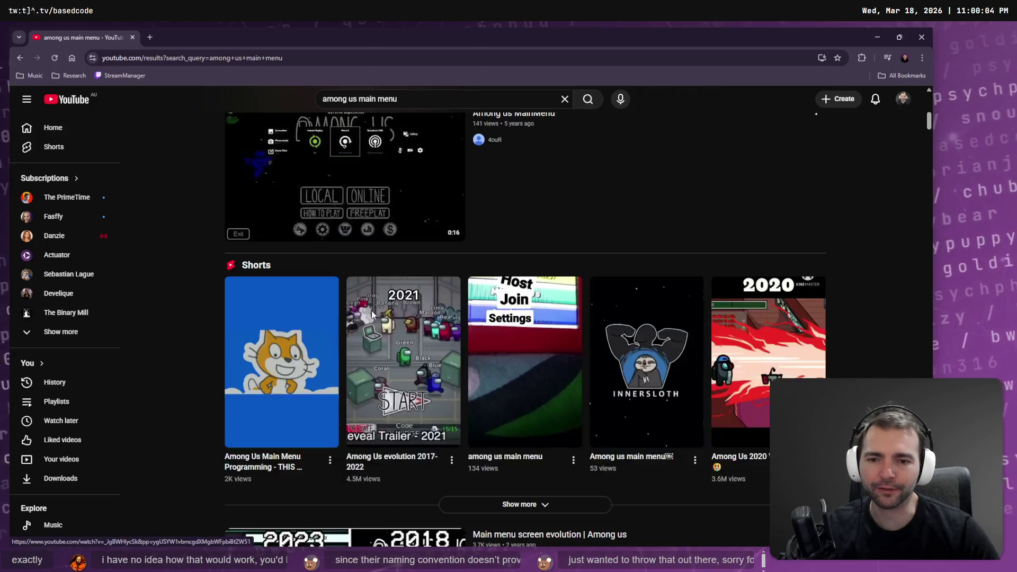
scroll(398, 253, up, 2)
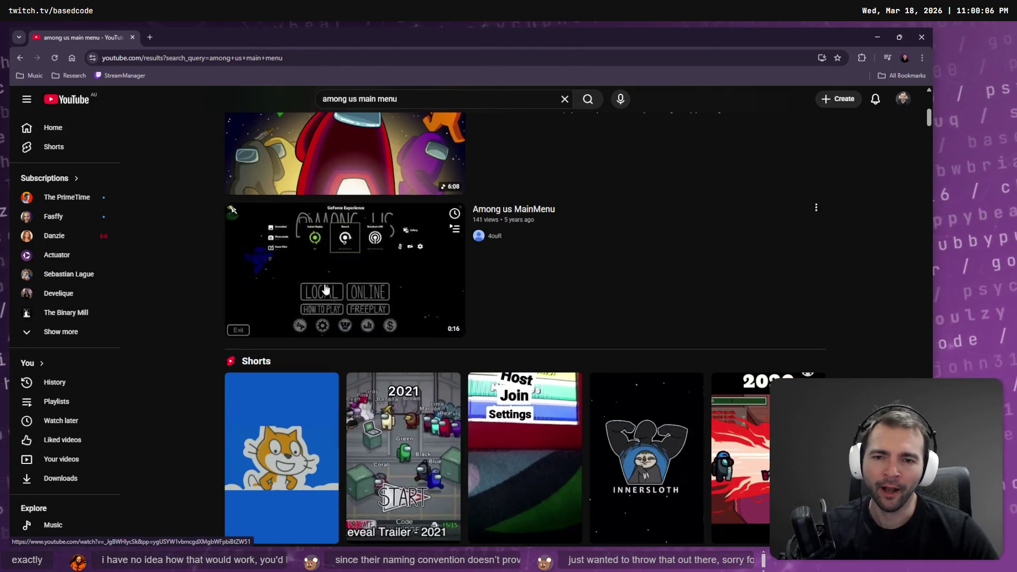
middle_click(379, 291)
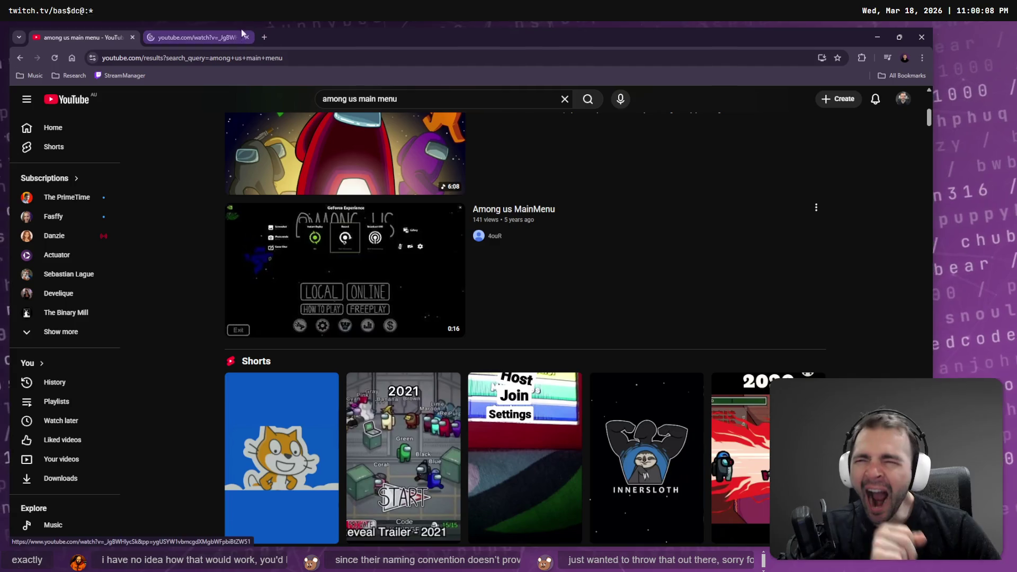
Pause the Among us MainMenu video, close its tab, and move to the evolution video tab
click(197, 33)
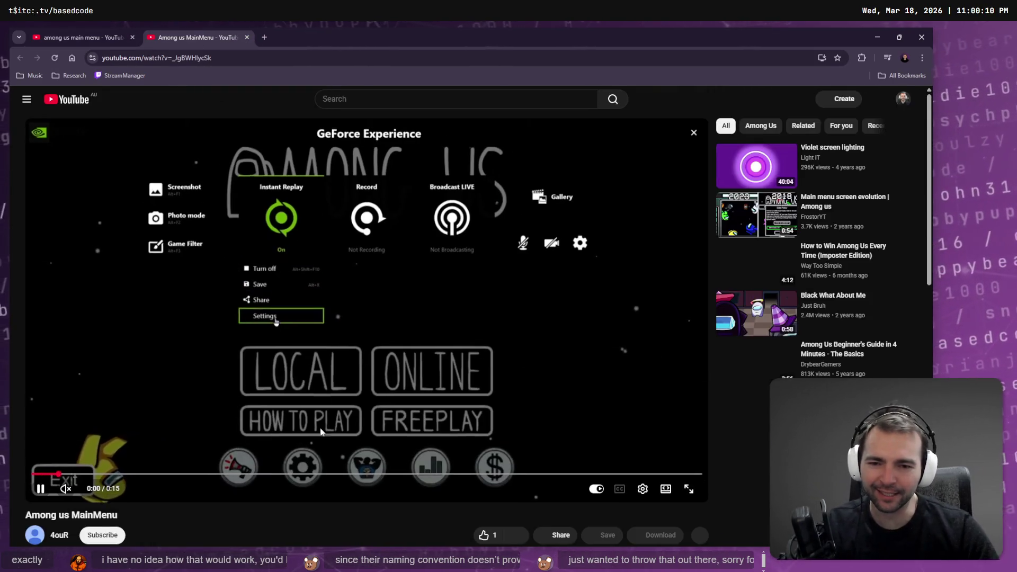
click(193, 243)
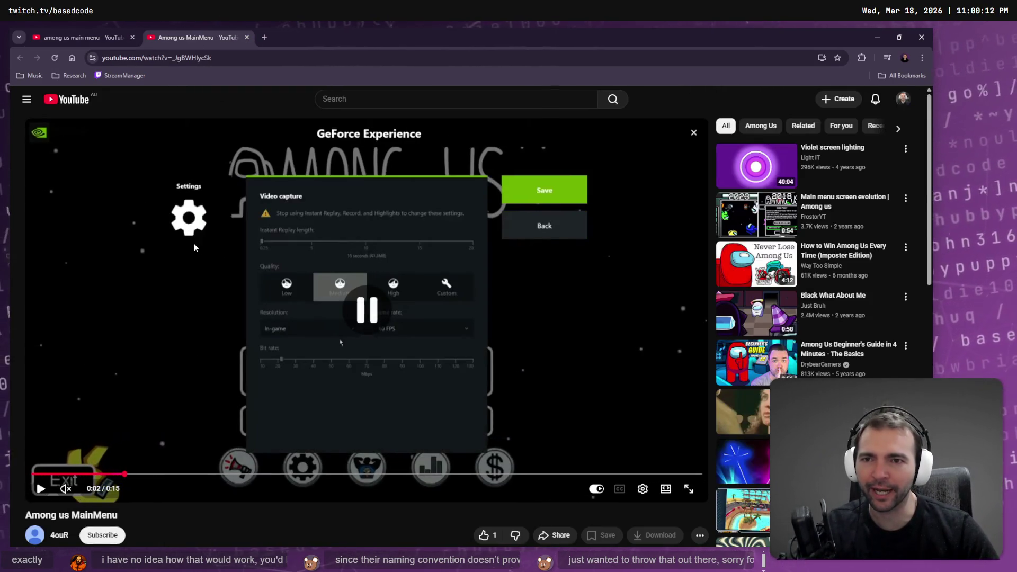
key(ctrl+w)
scroll(330, 351, down, 5)
scroll(331, 352, down, 1)
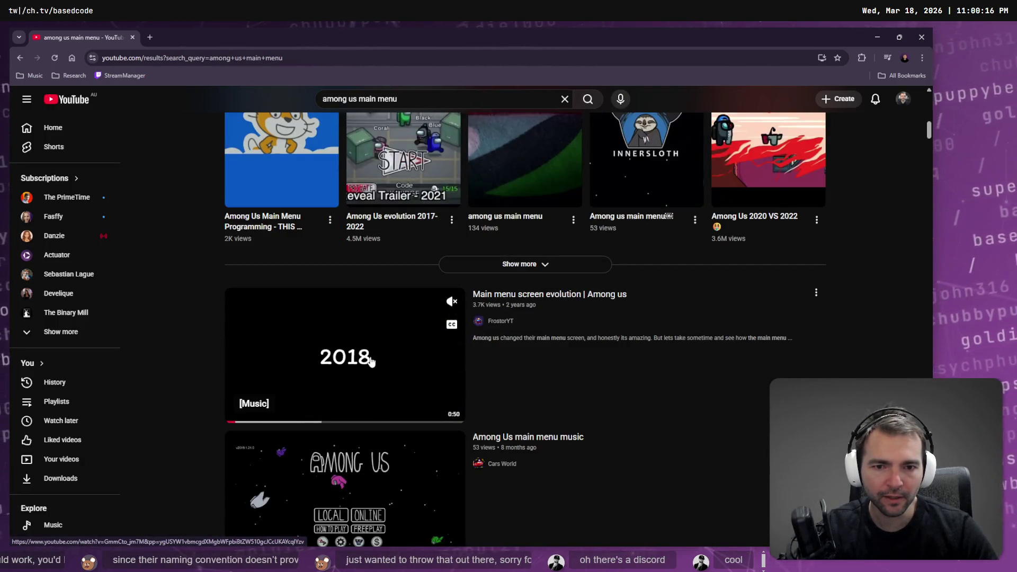
key(ctrl+Tab)
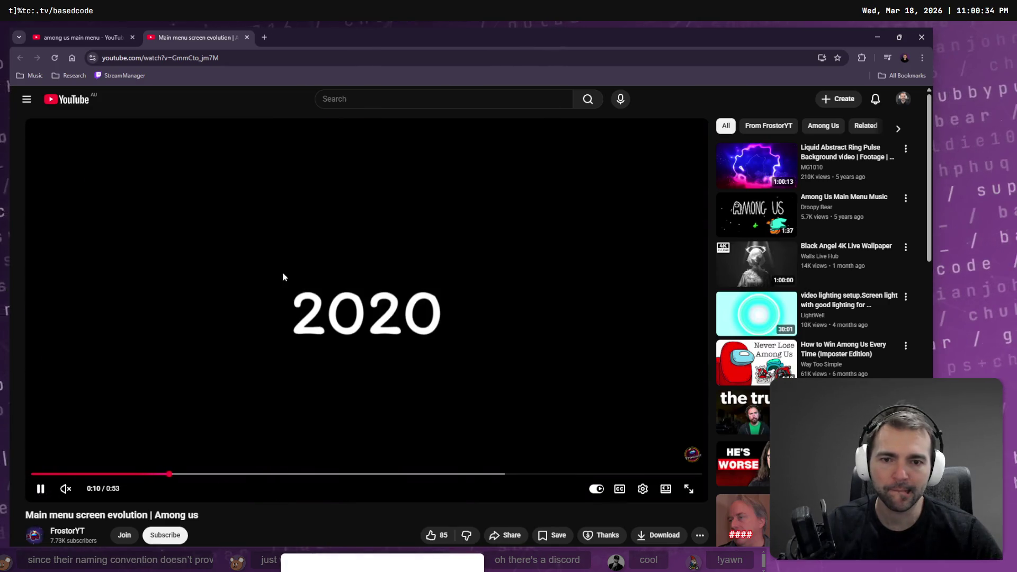
Scrub the evolution video back to about 0:10 and pause on the 2018 and 2020 menus
mouse_move(261, 475)
mouse_down()
mouse_move(148, 476)
mouse_move(160, 480)
mouse_up()
click(624, 417)
click(153, 480)
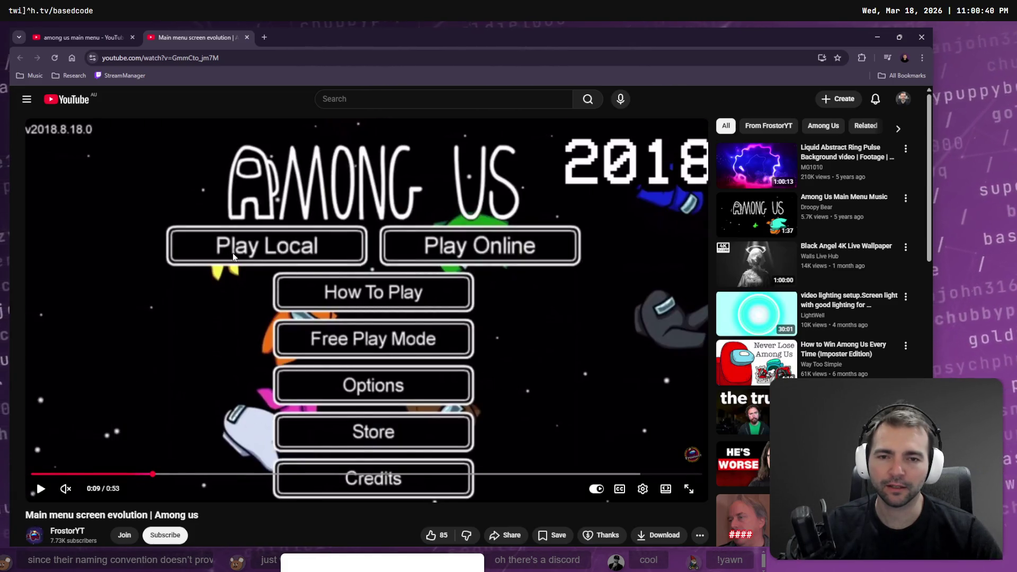
click(484, 258)
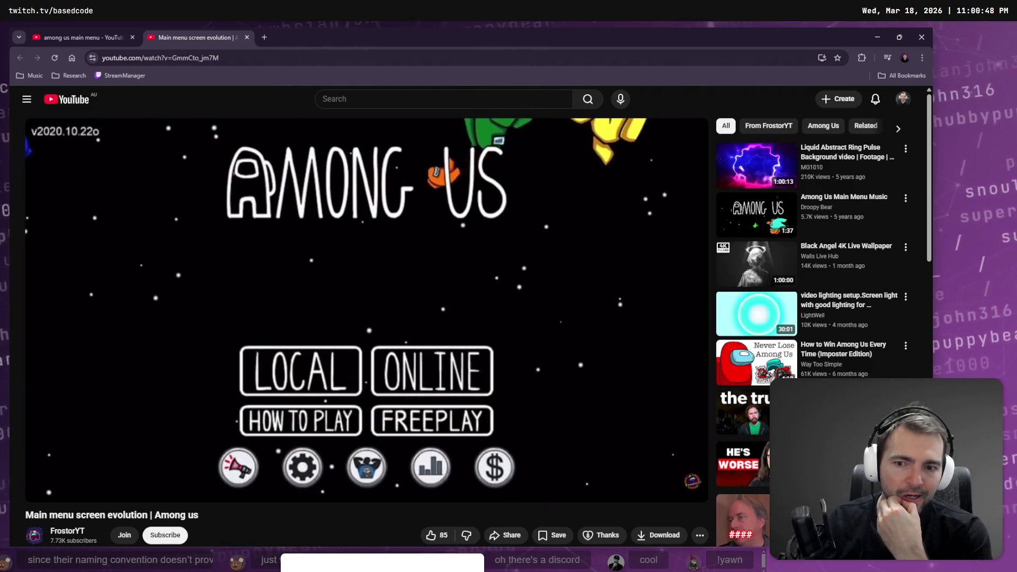
click(486, 259)
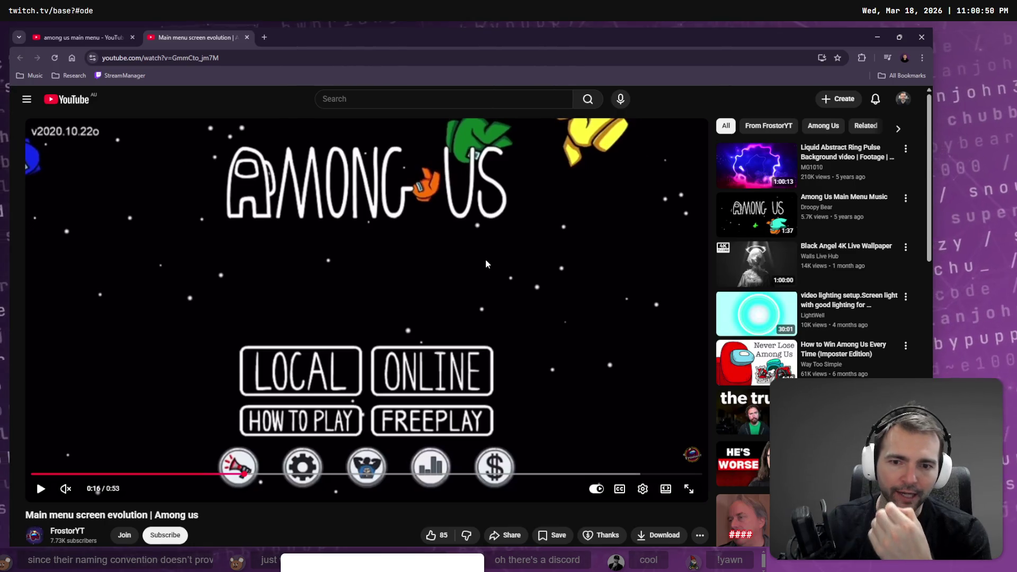
click(486, 263)
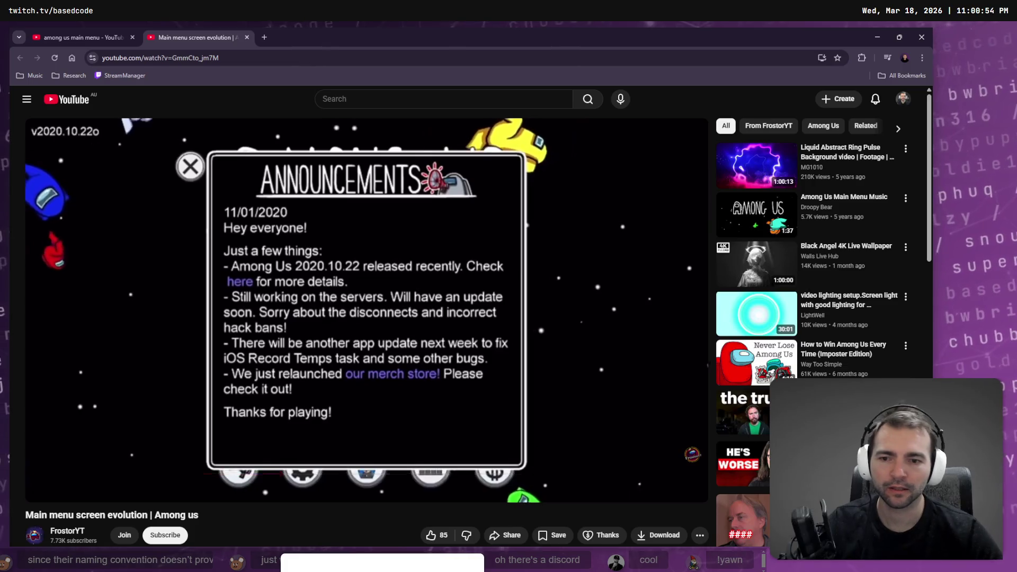
Skip ahead to the Local/Online play screen, then the thanks card and 0:51
key(l)
key(Right)
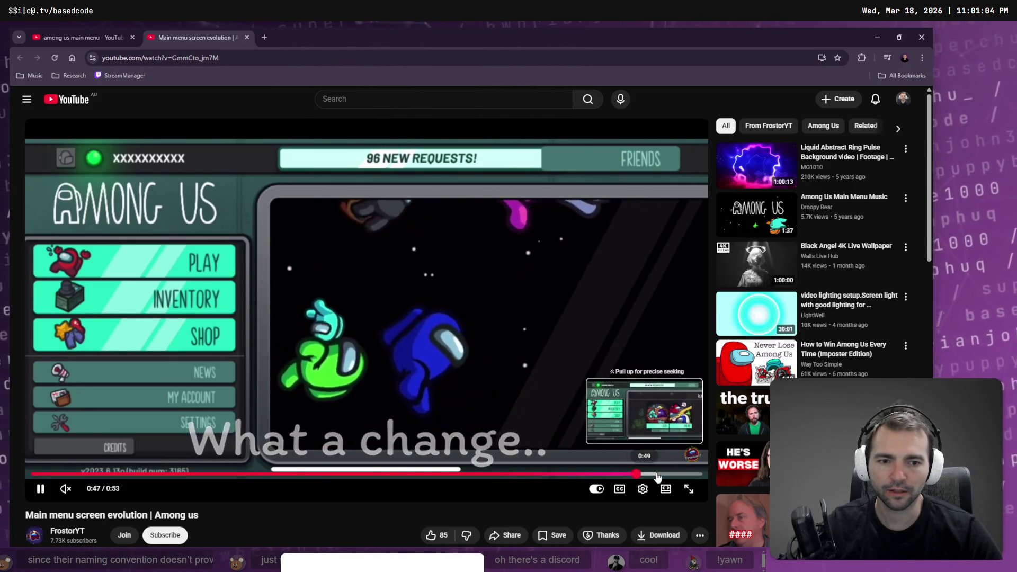
click(642, 475)
click(487, 297)
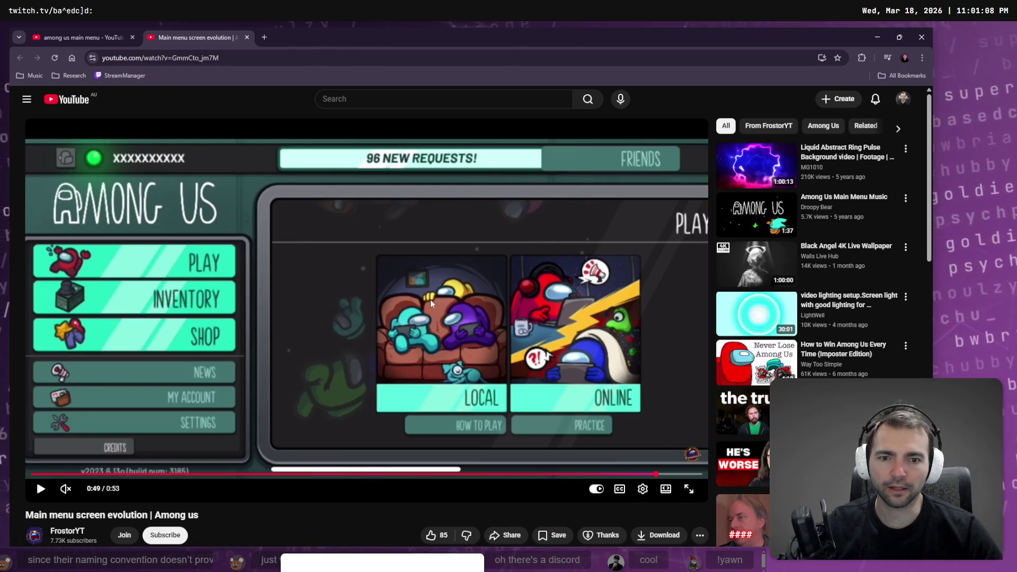
click(380, 285)
click(525, 350)
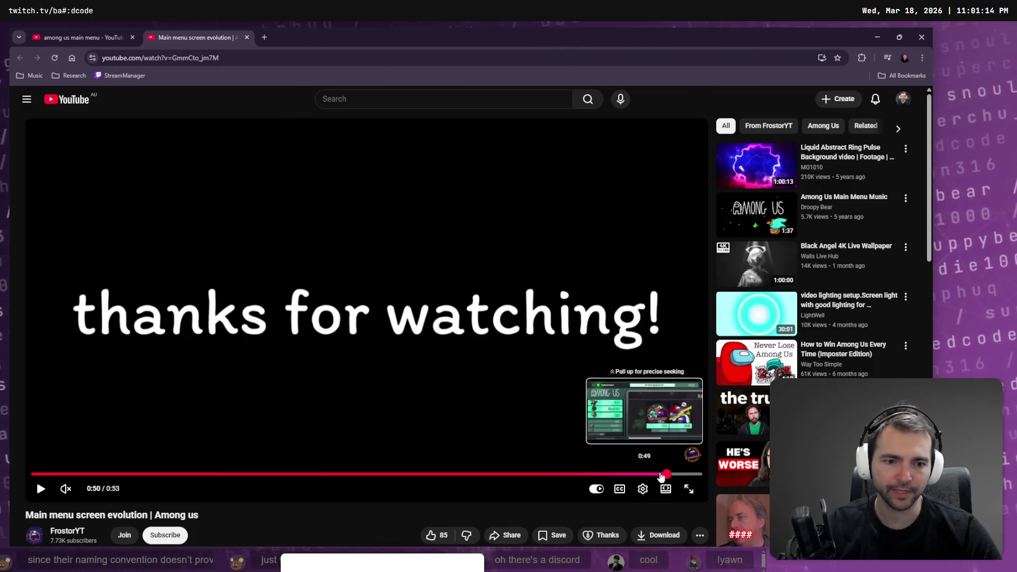
click(685, 473)
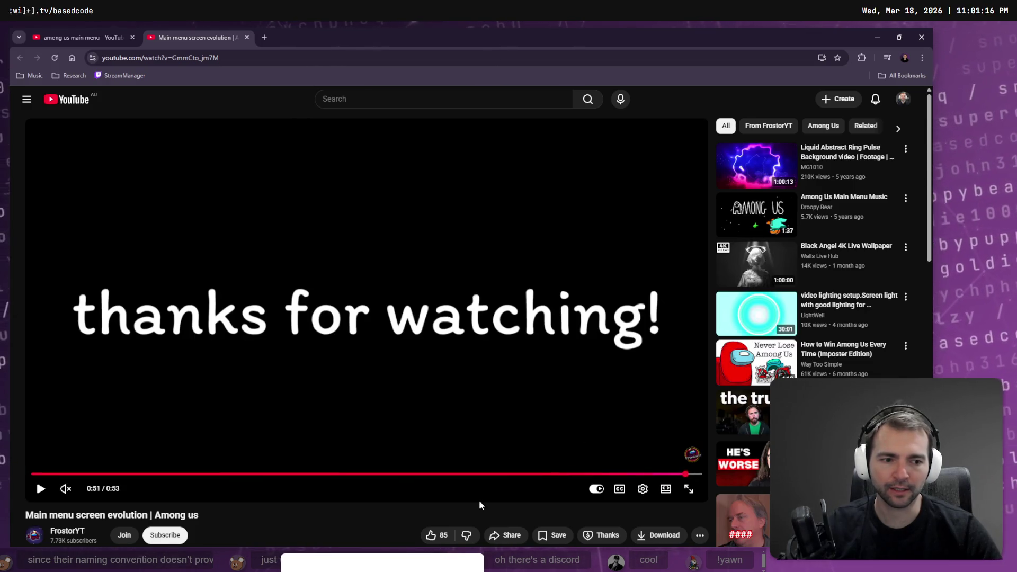
Close the evolution video tab and switch over to the Godot editor
scroll(480, 503, down, 6)
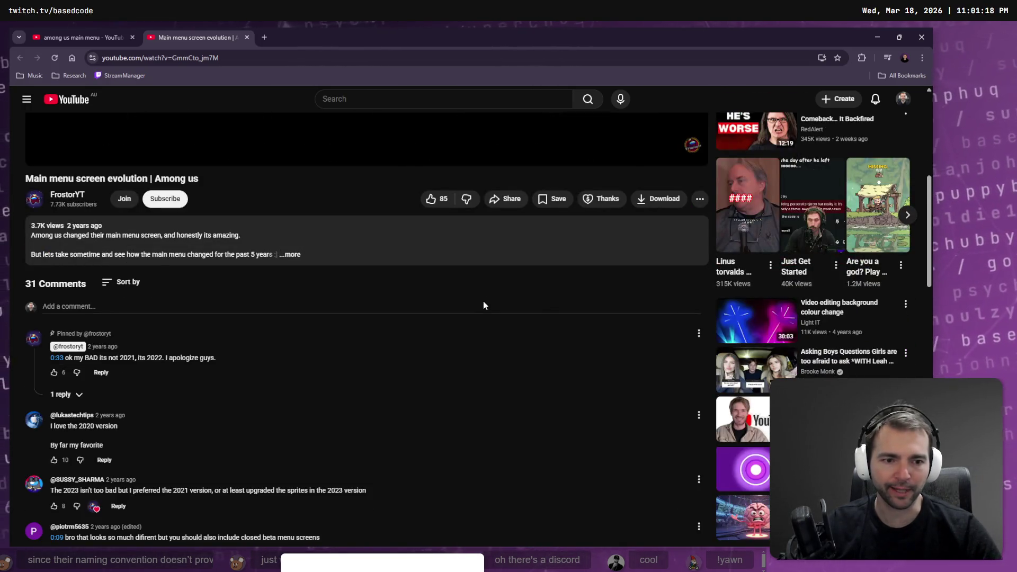
scroll(483, 305, up, 6)
key(ctrl+w)
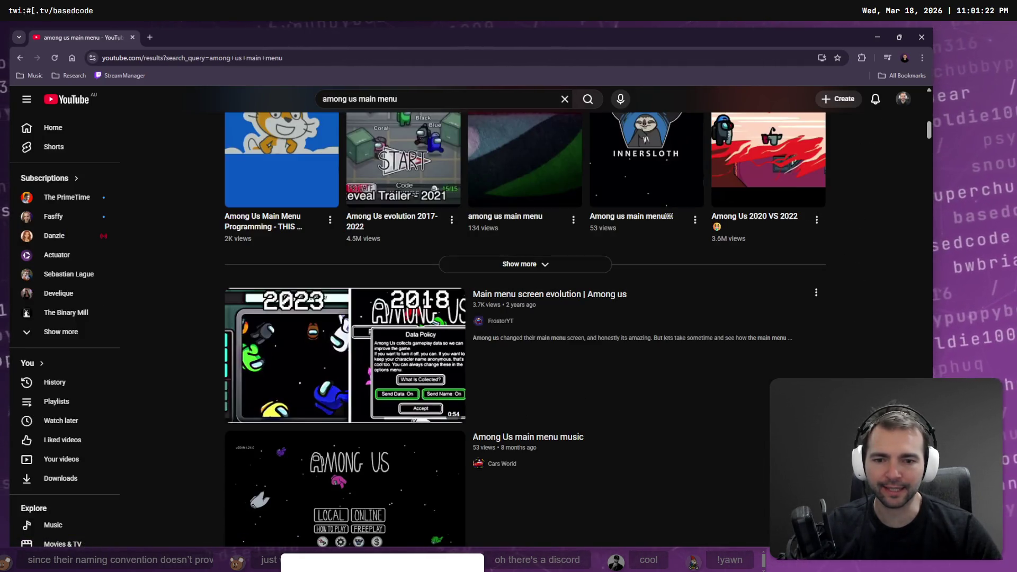
key(alt+Tab)
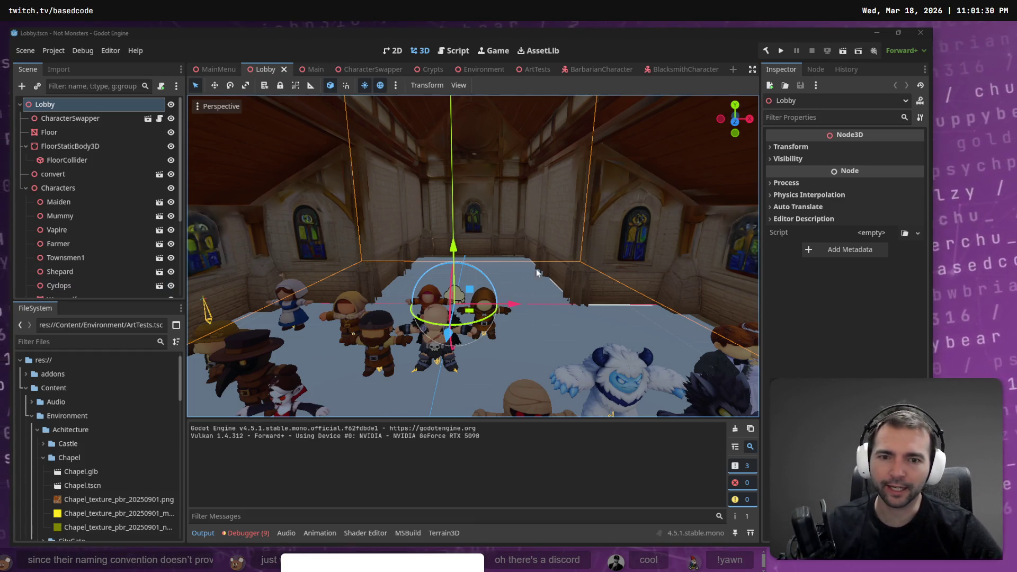
Fly the camera around the chapel Lobby scene, then run the game from the MainMenu scene
scroll(470, 290, up, 5)
mouse_move(469, 290)
mouse_down()
mouse_move(250, 135)
mouse_move(620, 160)
mouse_move(598, 139)
mouse_move(557, 238)
mouse_up()
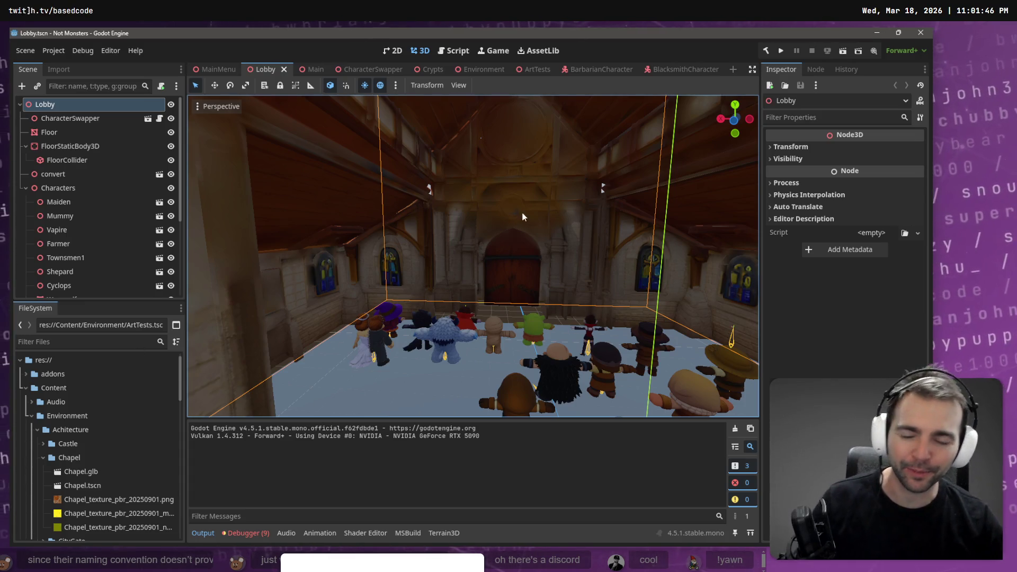
key(w)
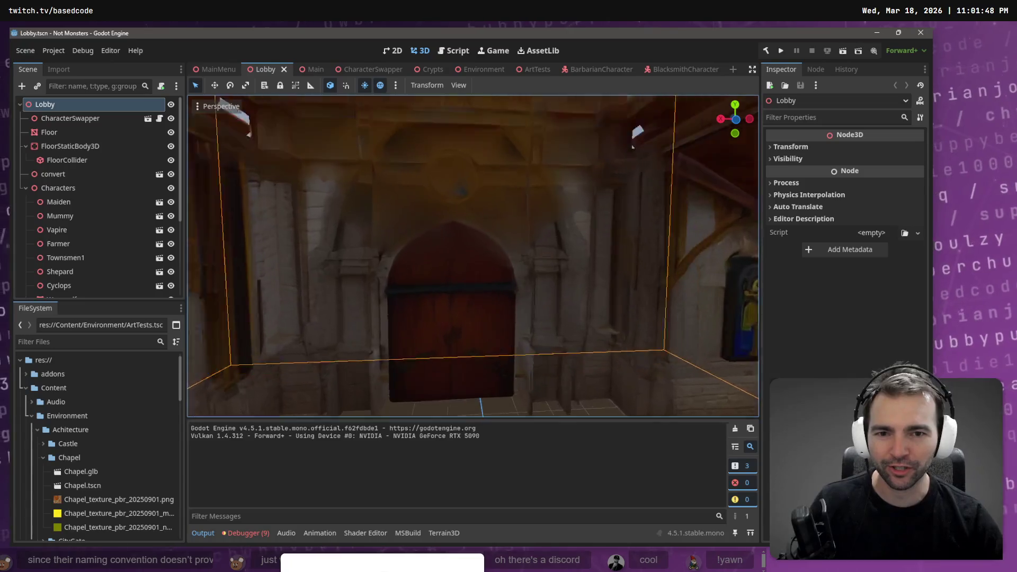
key(s)
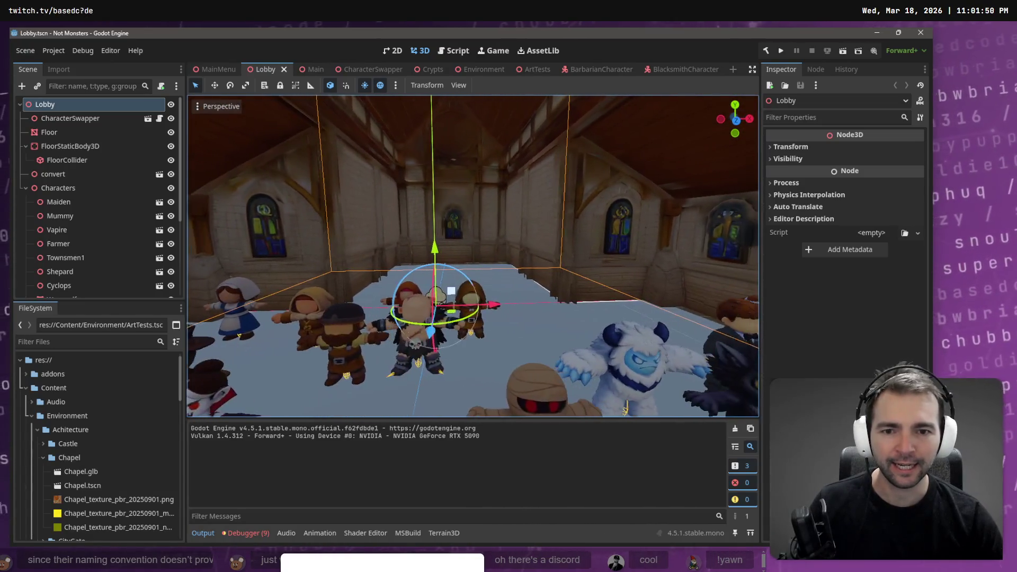
key(d)
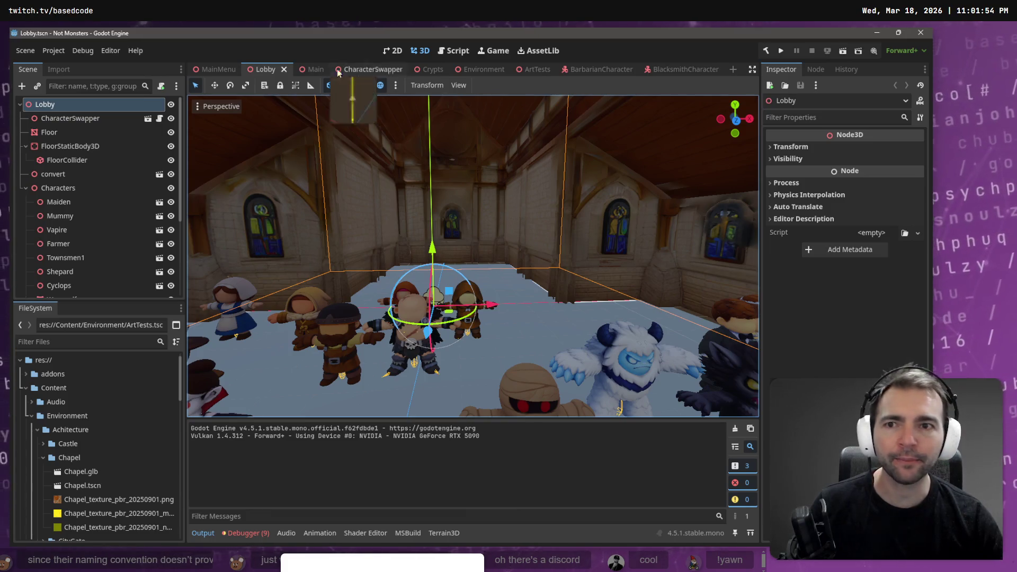
click(205, 74)
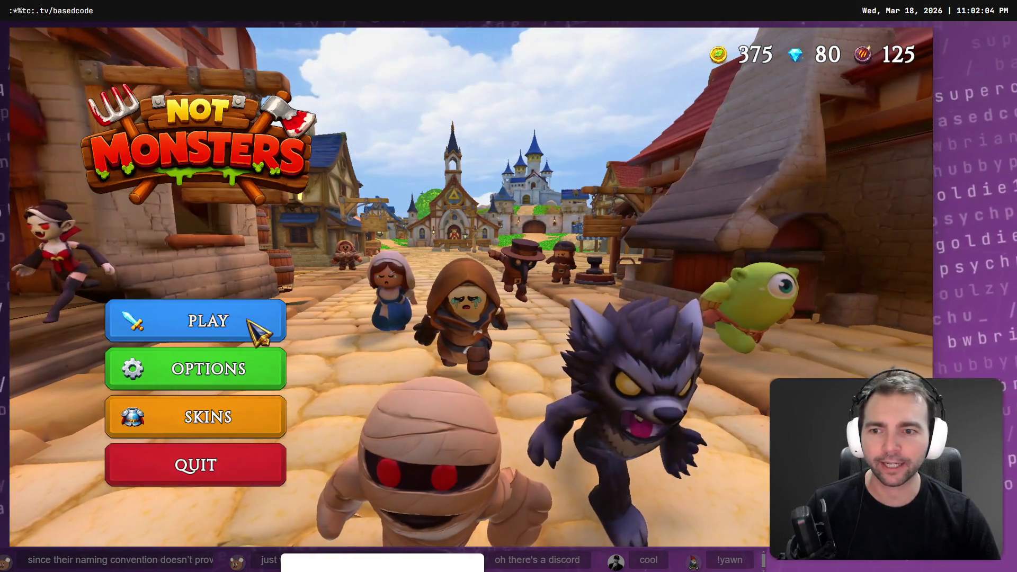
Choose PLAY to load the chapel lobby, then stop the game with F8
click(237, 323)
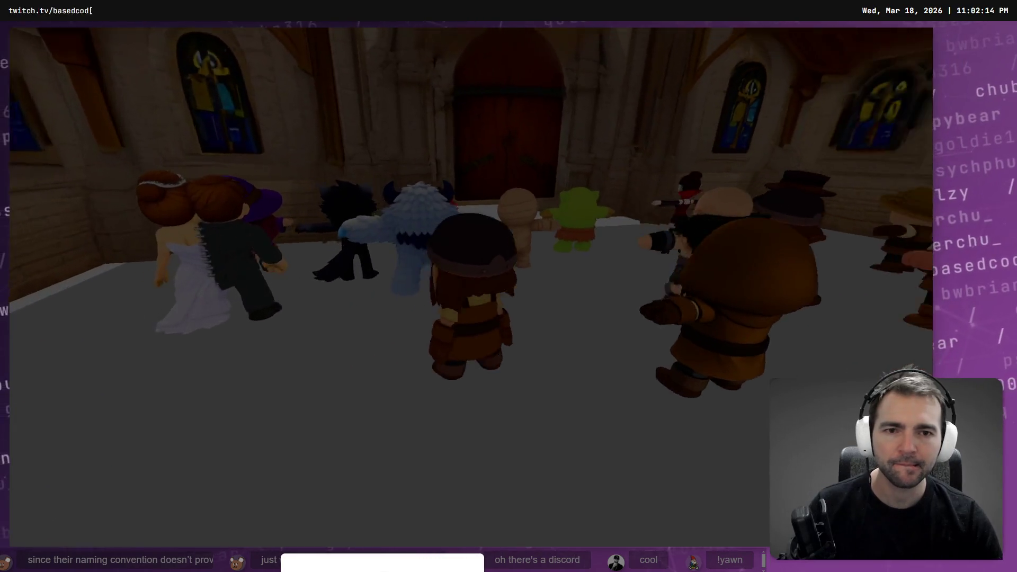
key(F8)
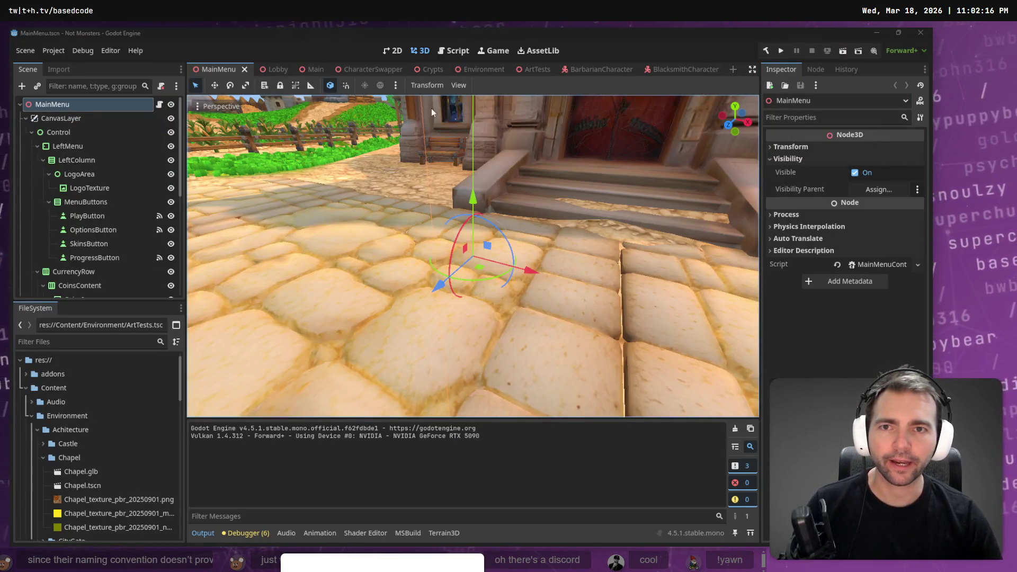
Glance at the Lobby scene, then inspect the MainMenu viewport around the gallows platform
click(274, 69)
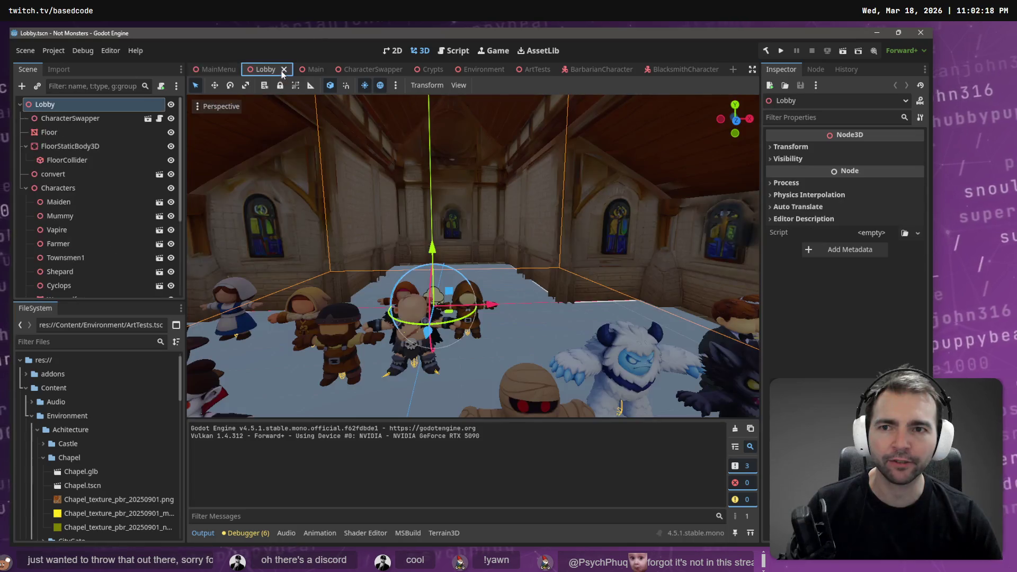
click(218, 71)
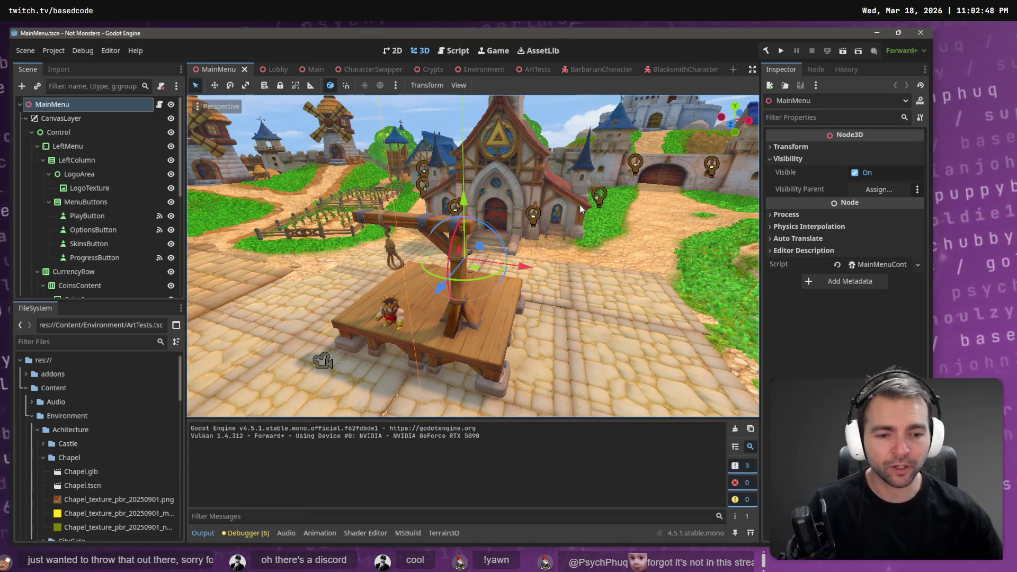
click(554, 155)
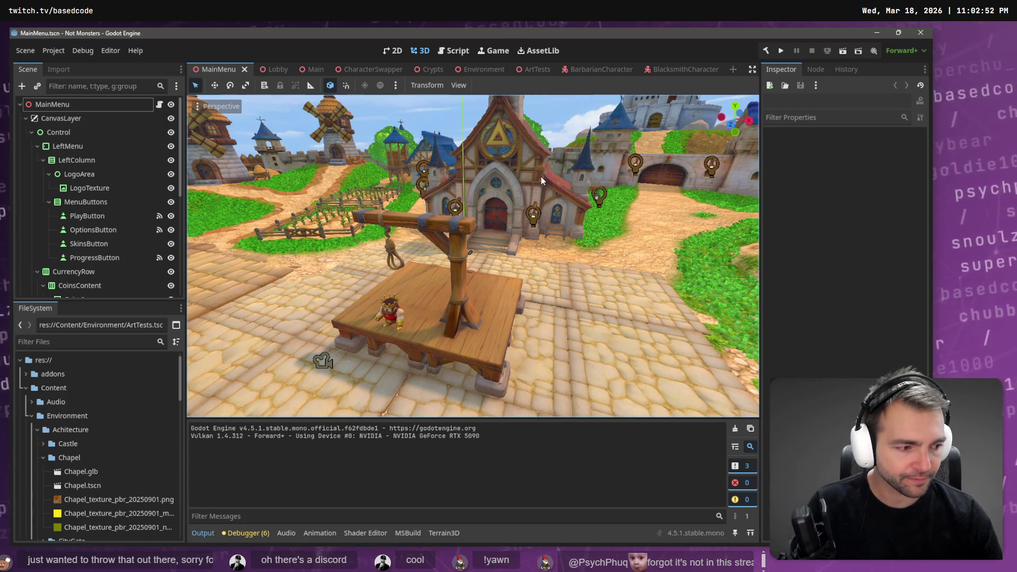
scroll(542, 180, down, 5)
key(w)
key(s)
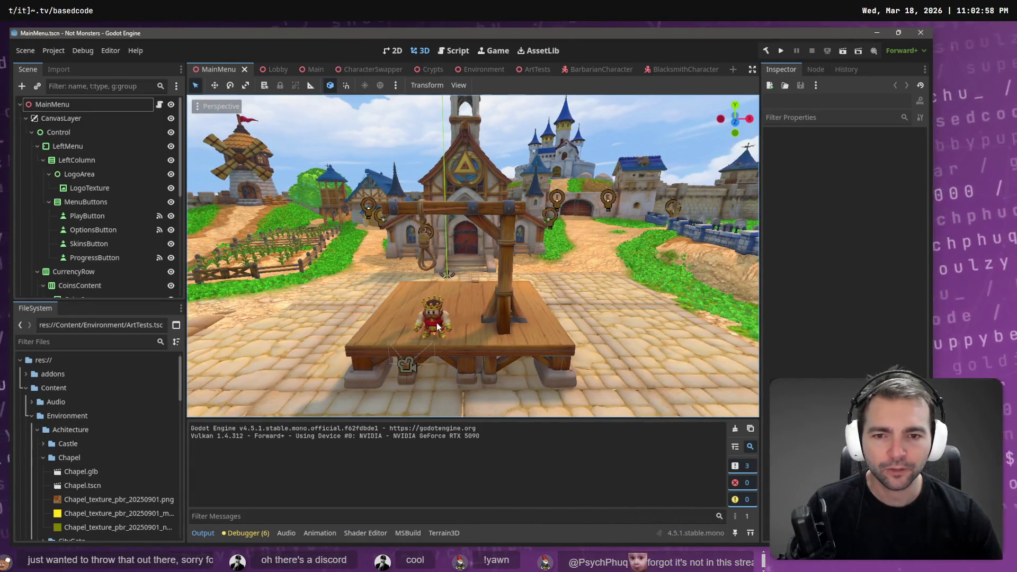
Select the king and the Environment node, then open the Main scene and run it
click(439, 326)
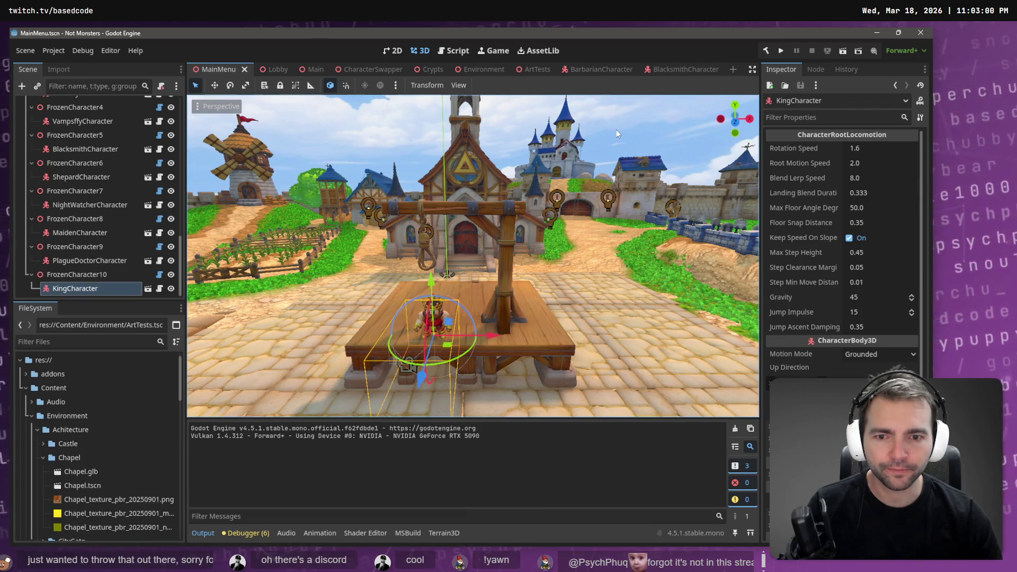
click(543, 265)
key(w)
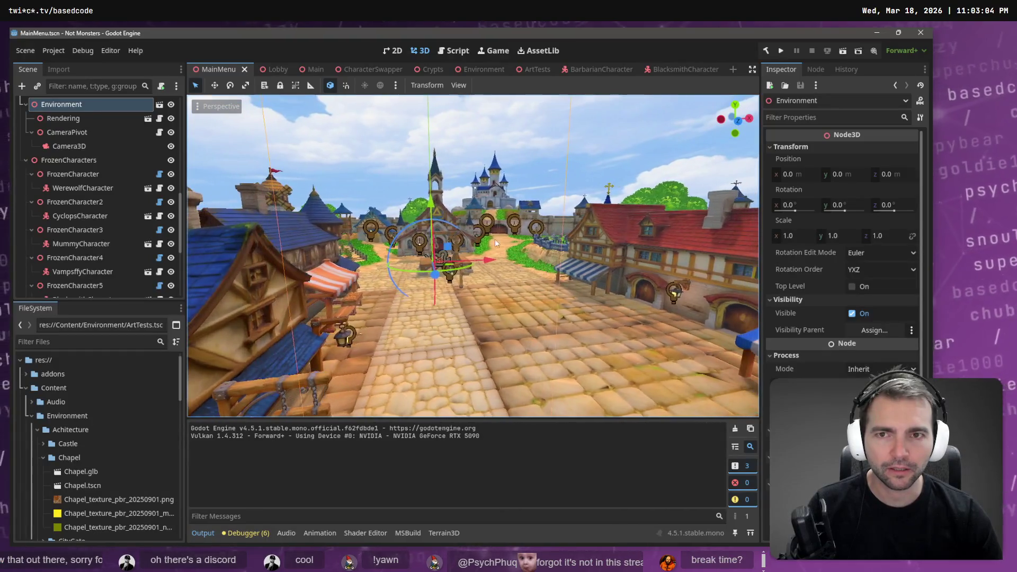
click(313, 70)
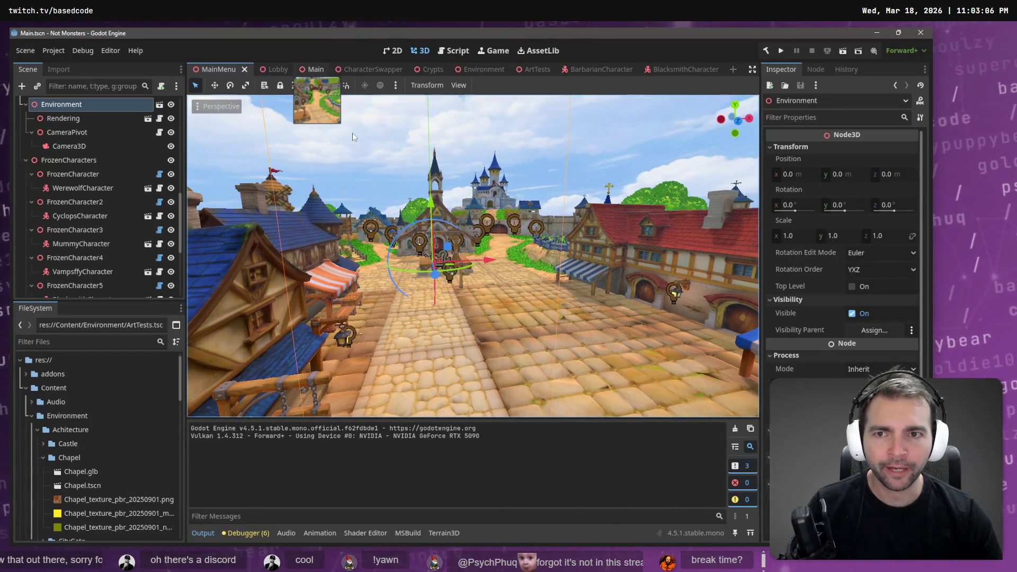
key(F5)
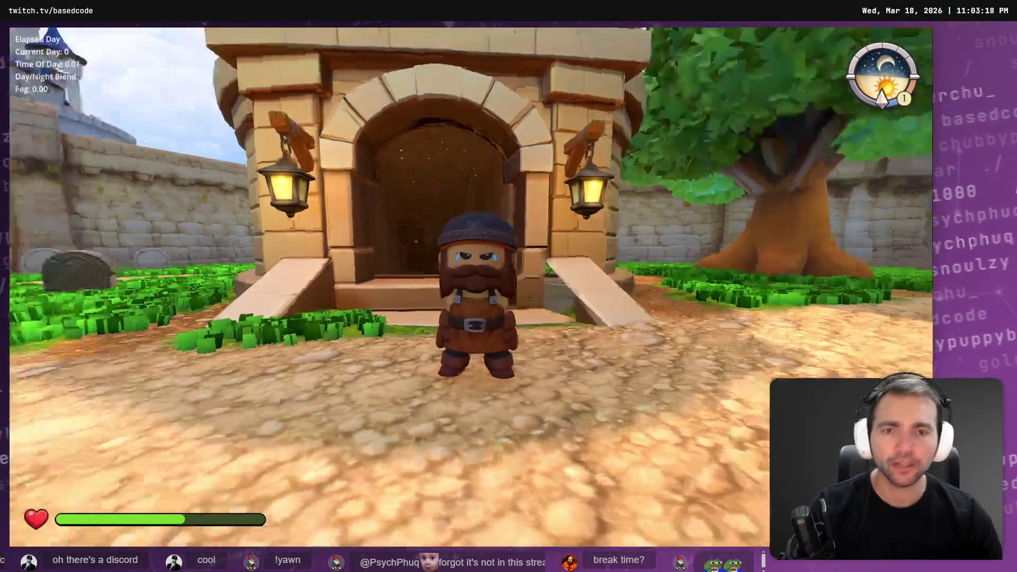
Run the dwarf into the graveyard, then choose Leave Match from the pause menu
key(w)
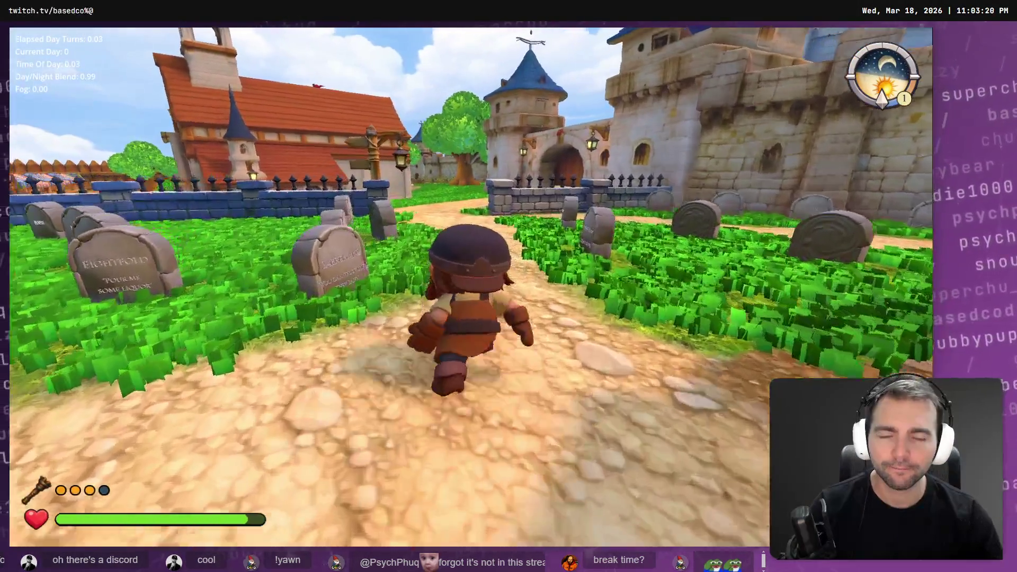
key(Escape)
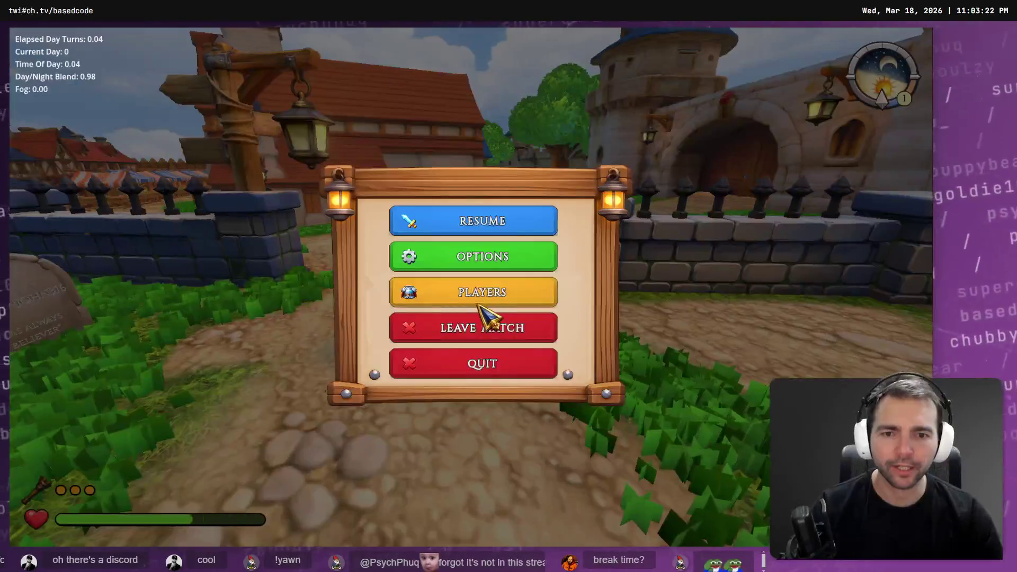
click(487, 326)
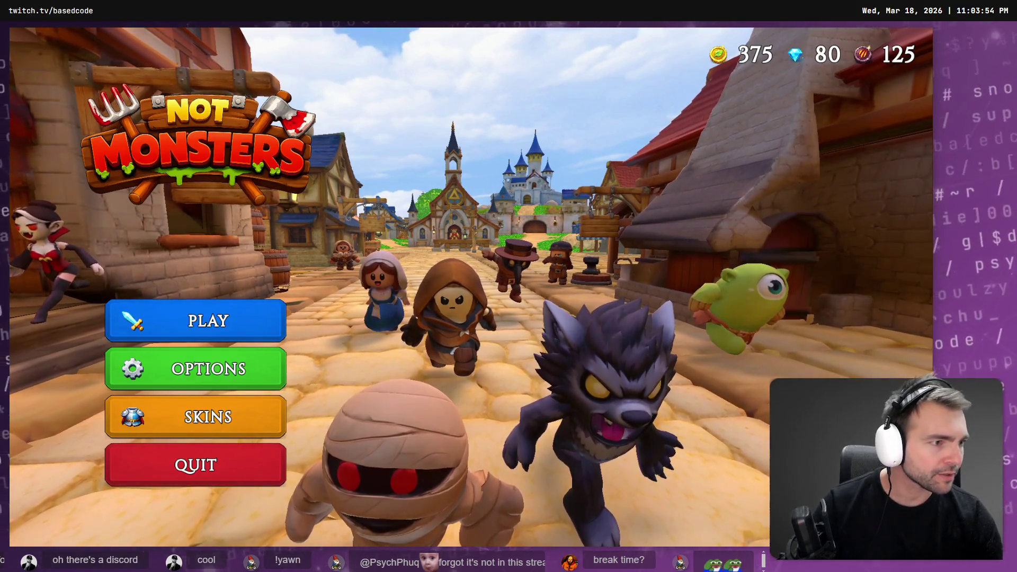
Open tldraw.com in a new Chrome tab, close the stream tools tab, and switch to ChatGPT
key(alt+Tab)
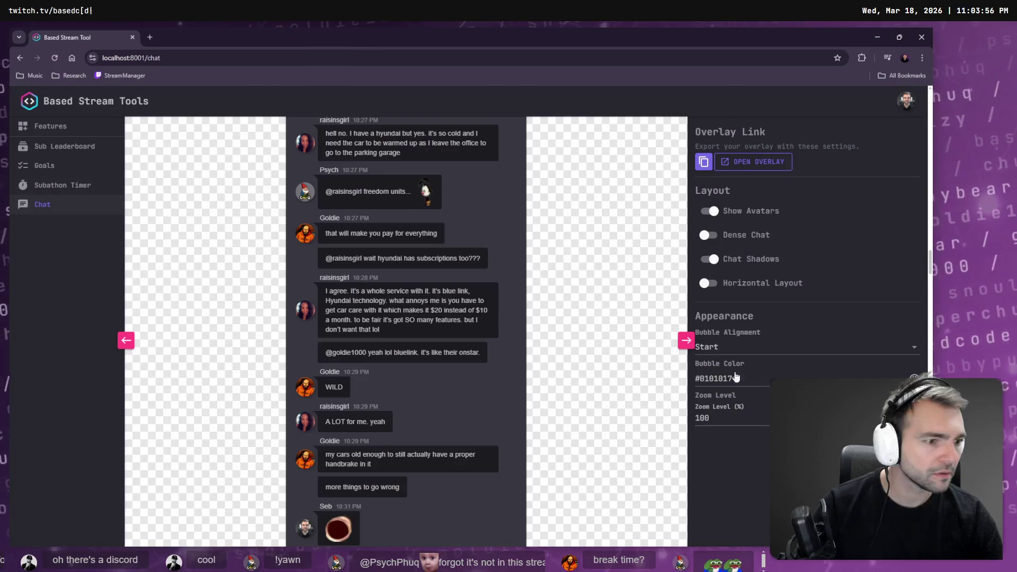
key(ctrl+t)
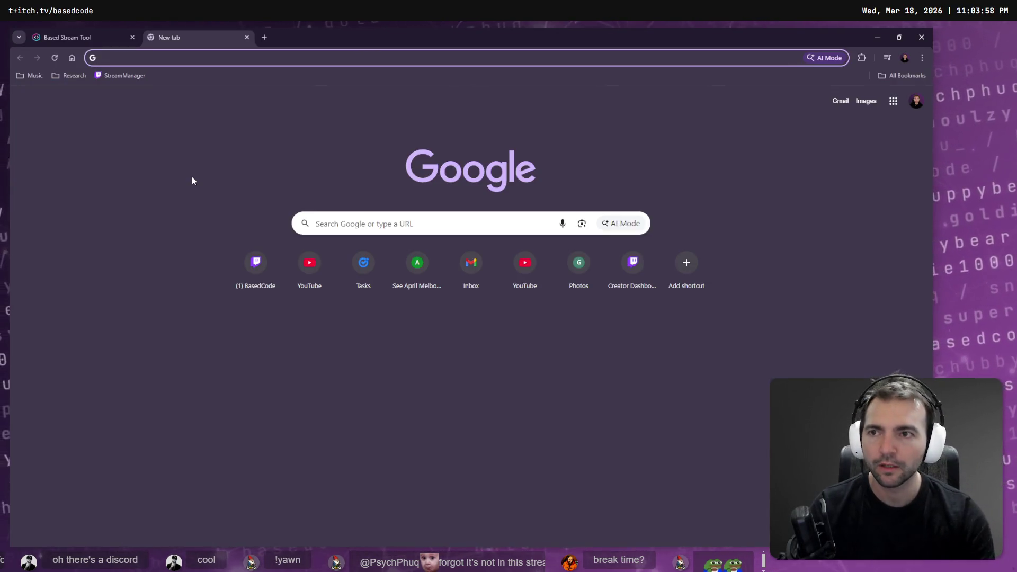
text(x)
key(BackSpace)
text(tl)
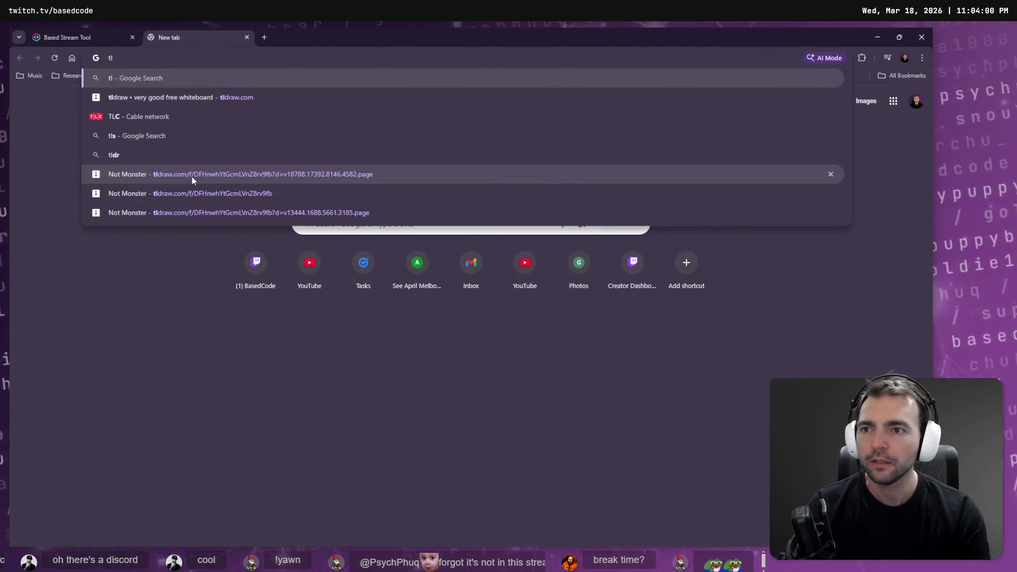
key(Down)
key(Return)
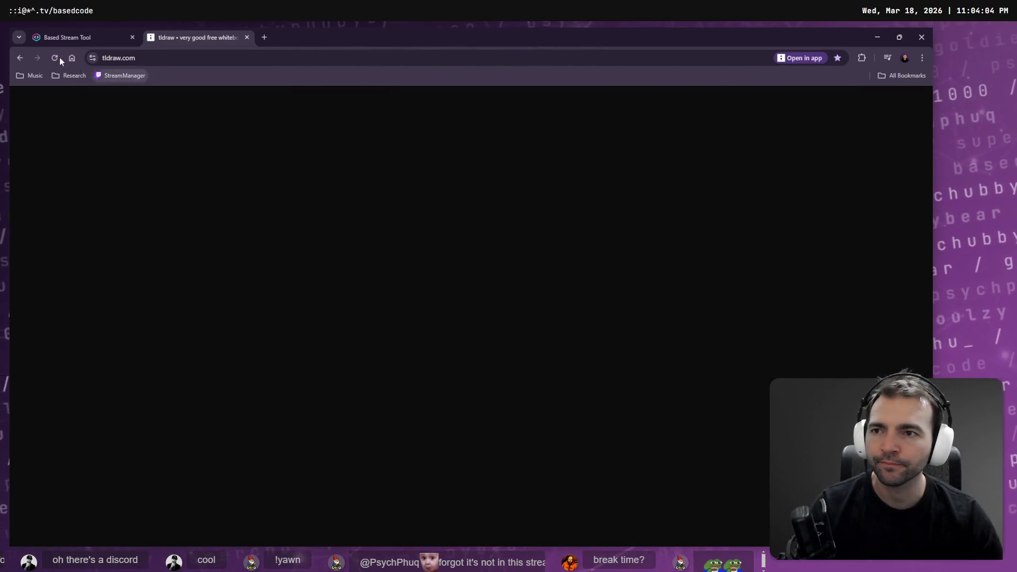
middle_click(72, 36)
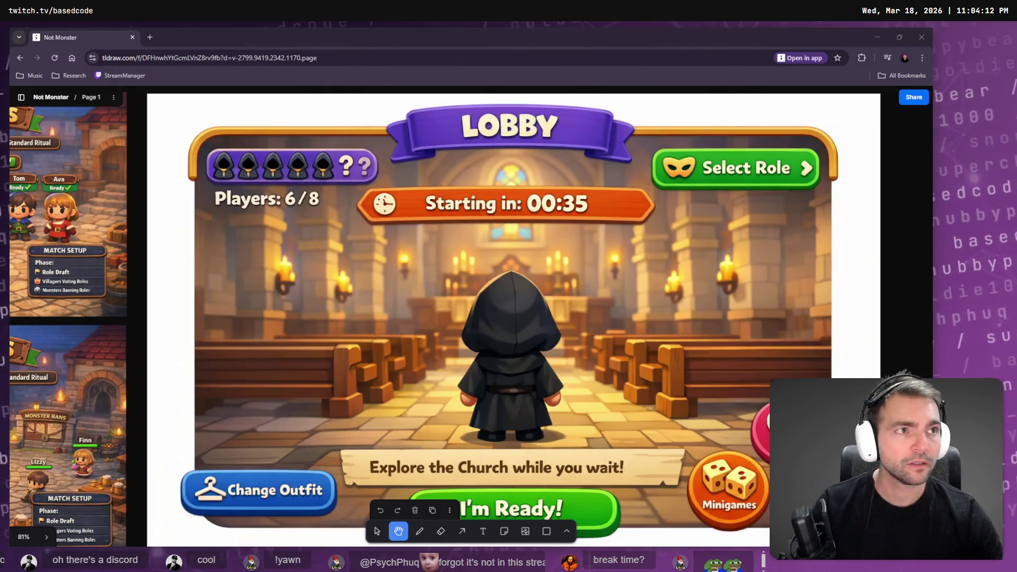
key(alt+Tab)
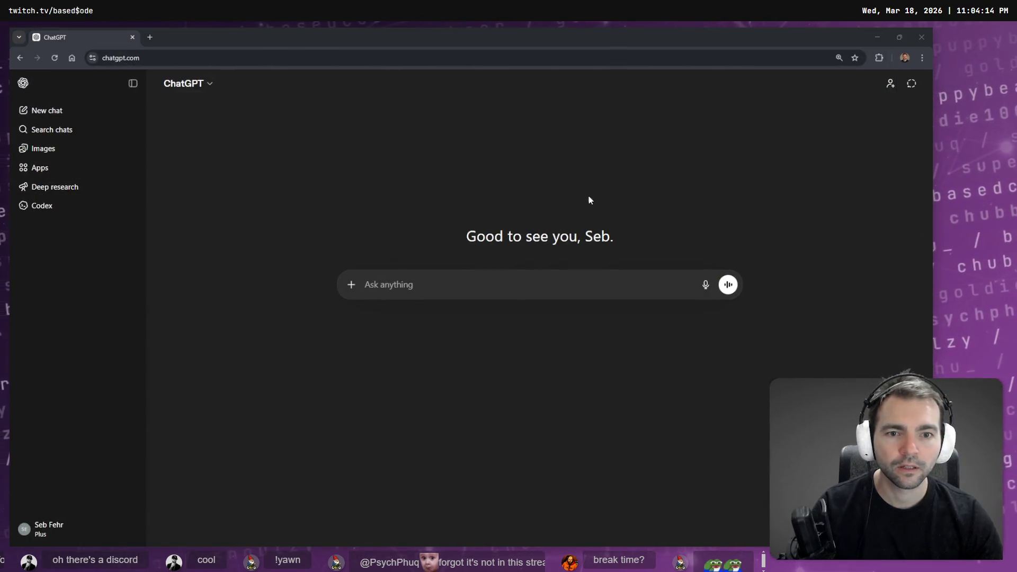
Open the 'Player status bar with hooded icons' (Players: 6 / 8) image from ChatGPT's Images library
key(alt+Tab)
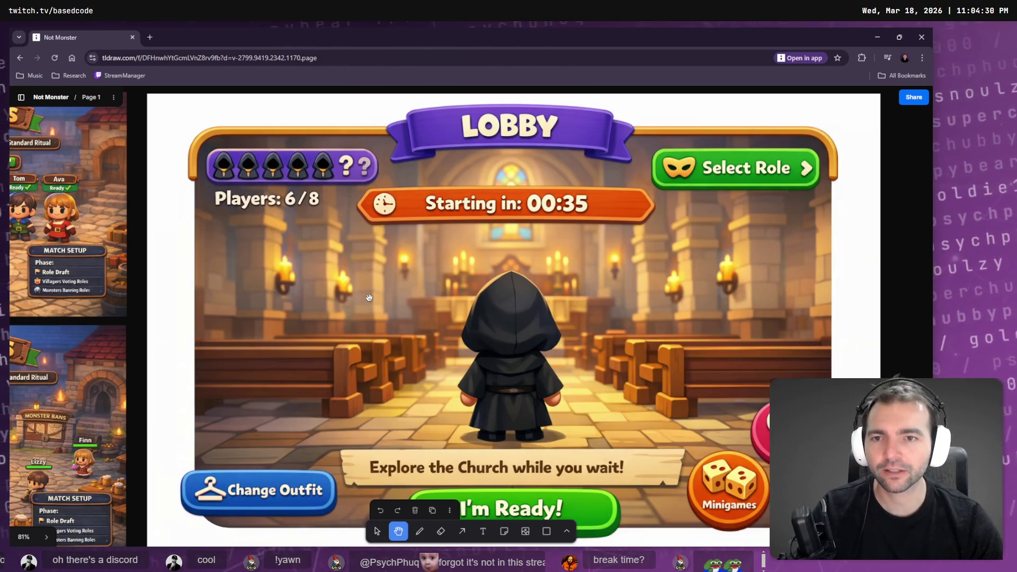
key(alt+Tab)
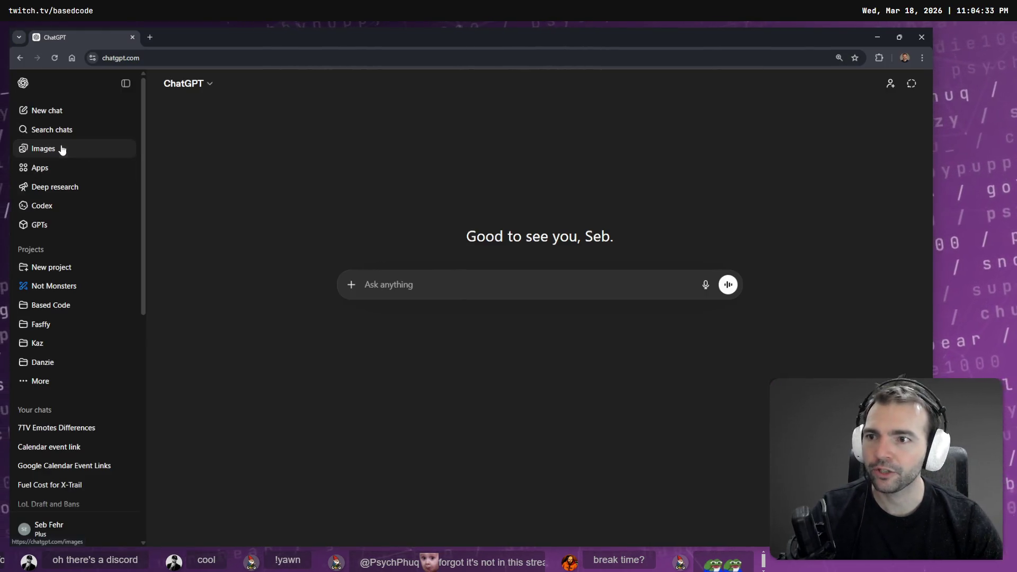
click(61, 150)
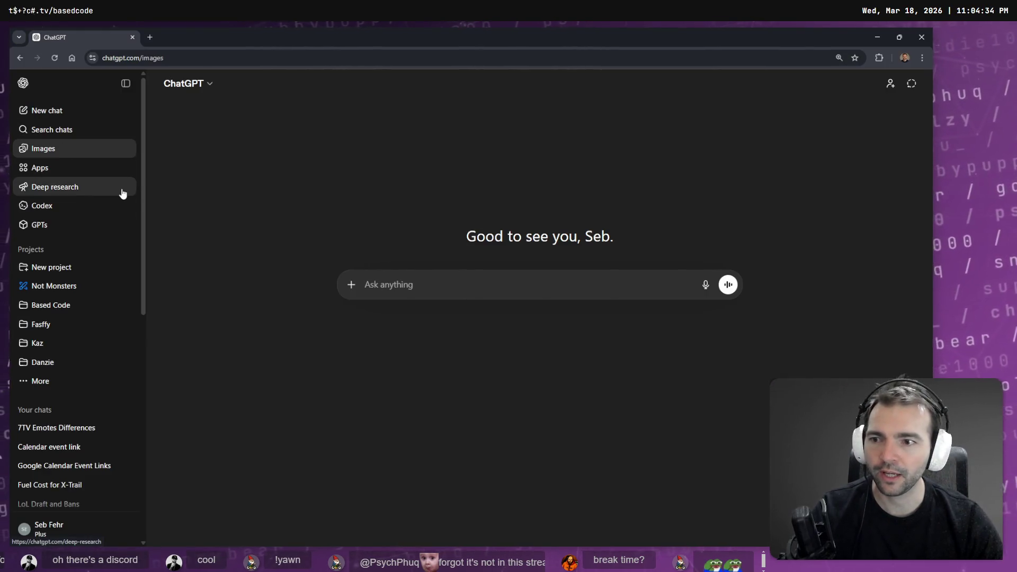
scroll(370, 389, down, 5)
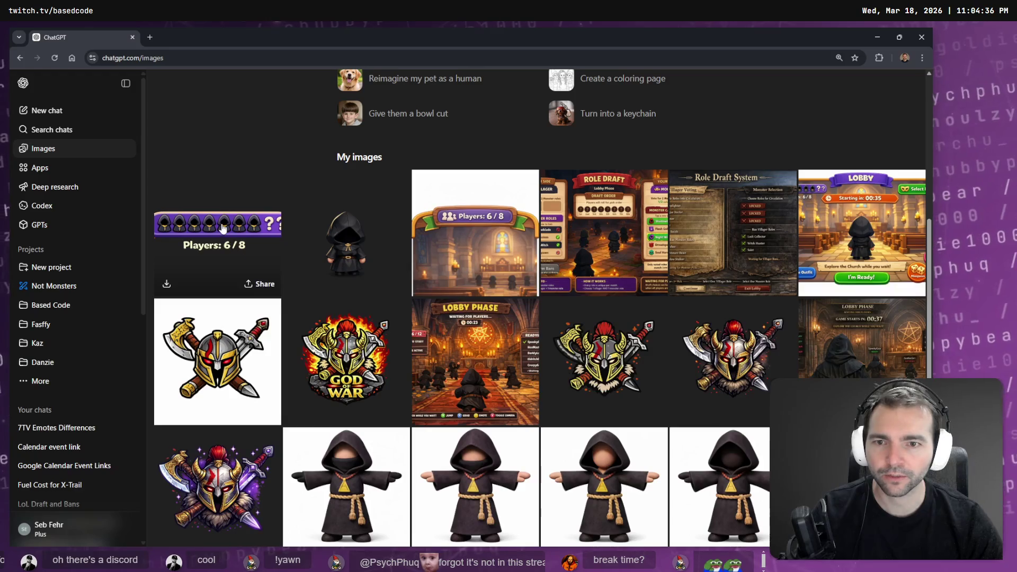
click(364, 274)
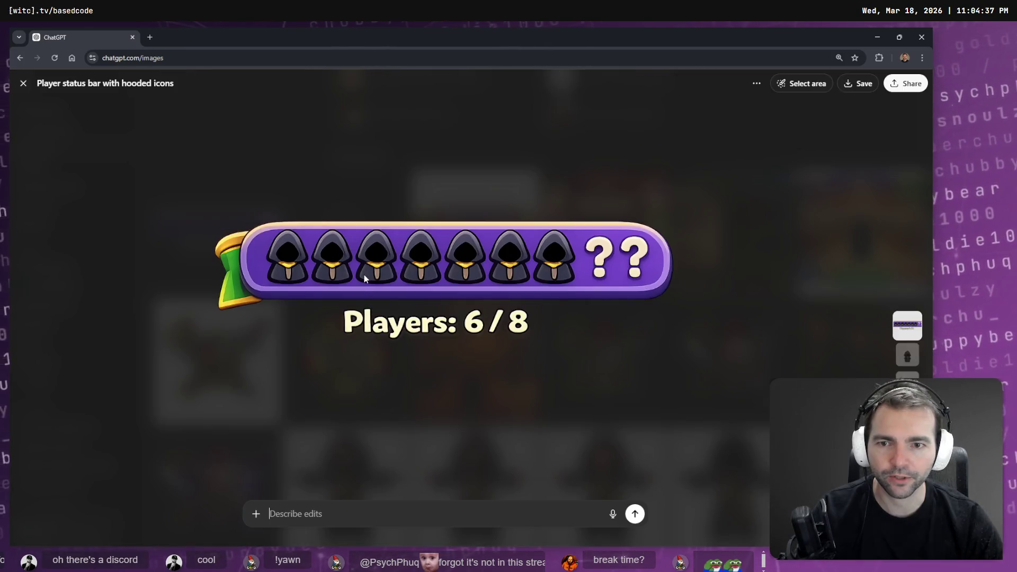
Check the player bar image's options, then start play in the running Not Monsters game
click(758, 83)
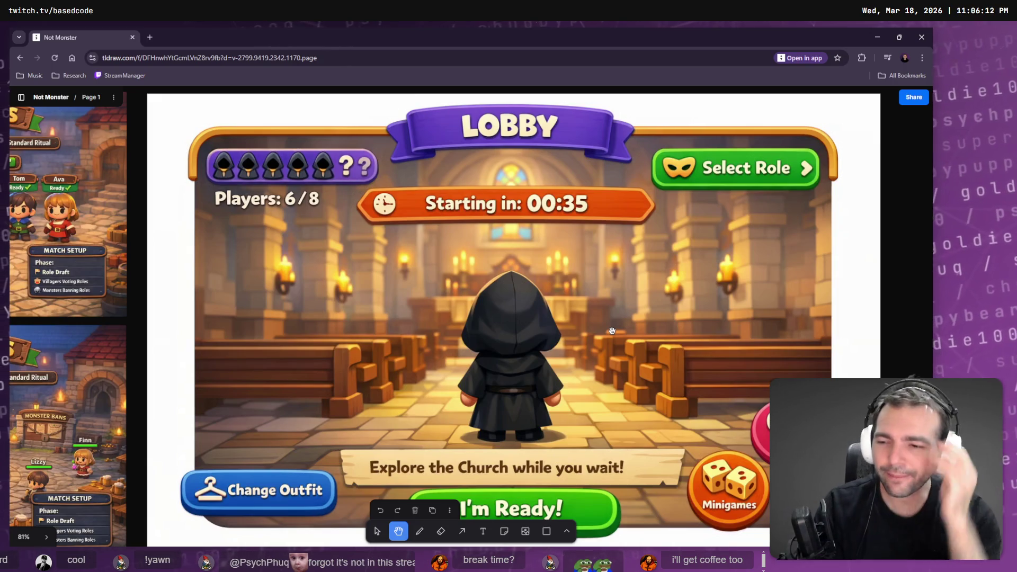
key(alt+Tab)
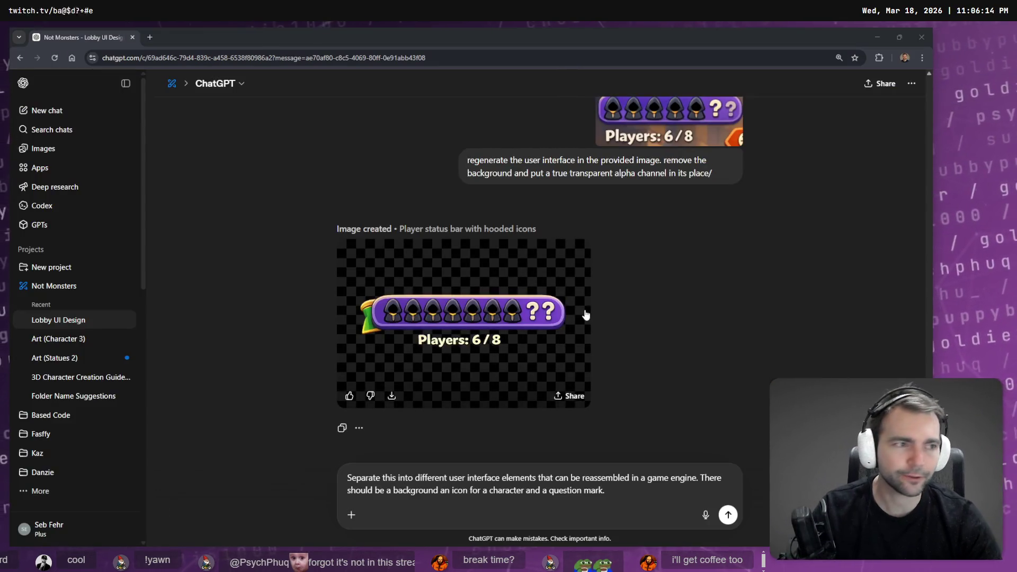
key(alt+Tab)
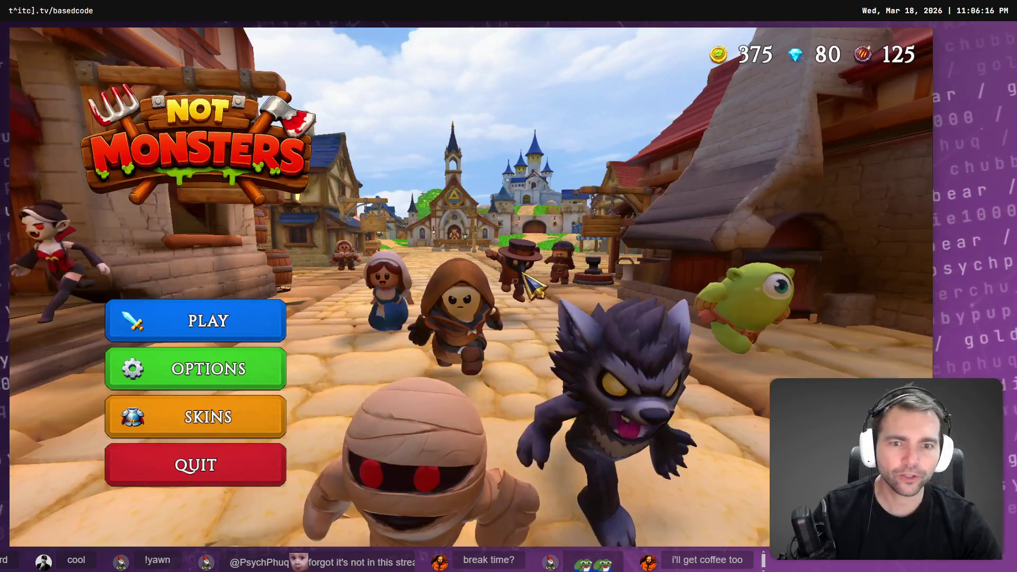
click(238, 326)
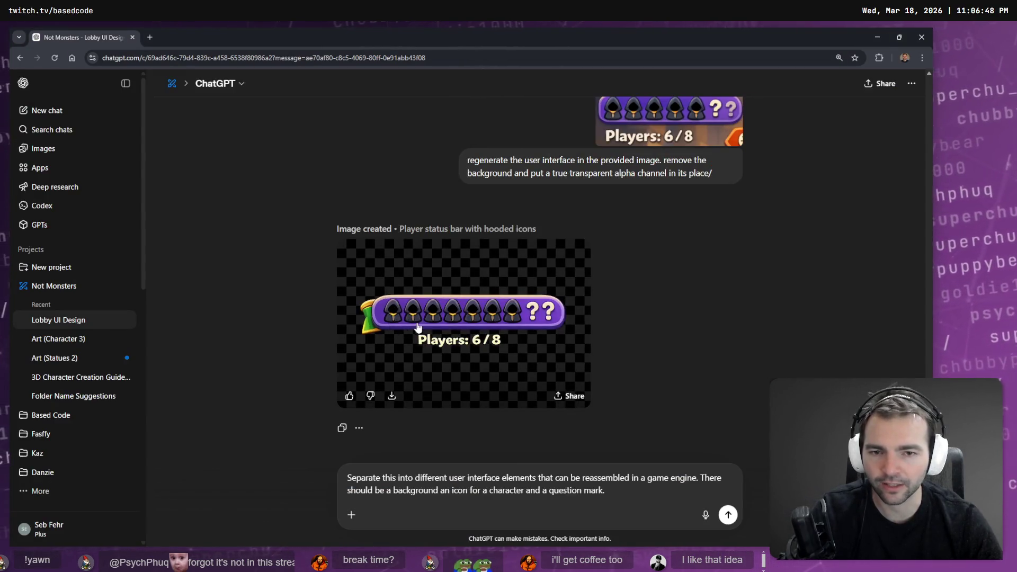
Bring the tldraw 'Not Monster' board with the Lobby mockup back to the front
key(alt+Tab)
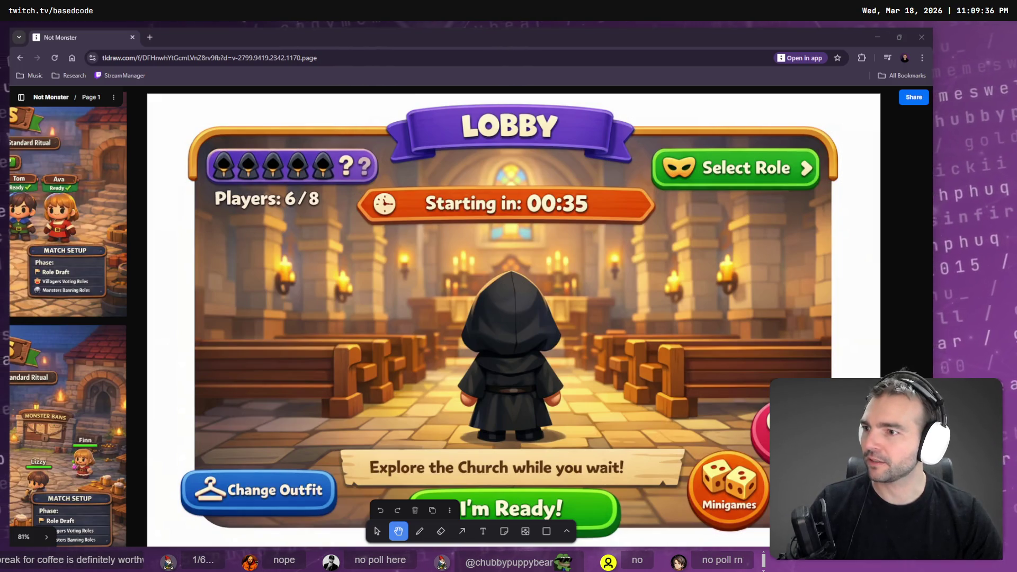
Move the Twitch stream manager window to the screen centre, then return to tldraw
key(alt+Tab)
mouse_move(730, 243)
mouse_down()
mouse_move(537, 102)
mouse_move(522, 108)
mouse_up()
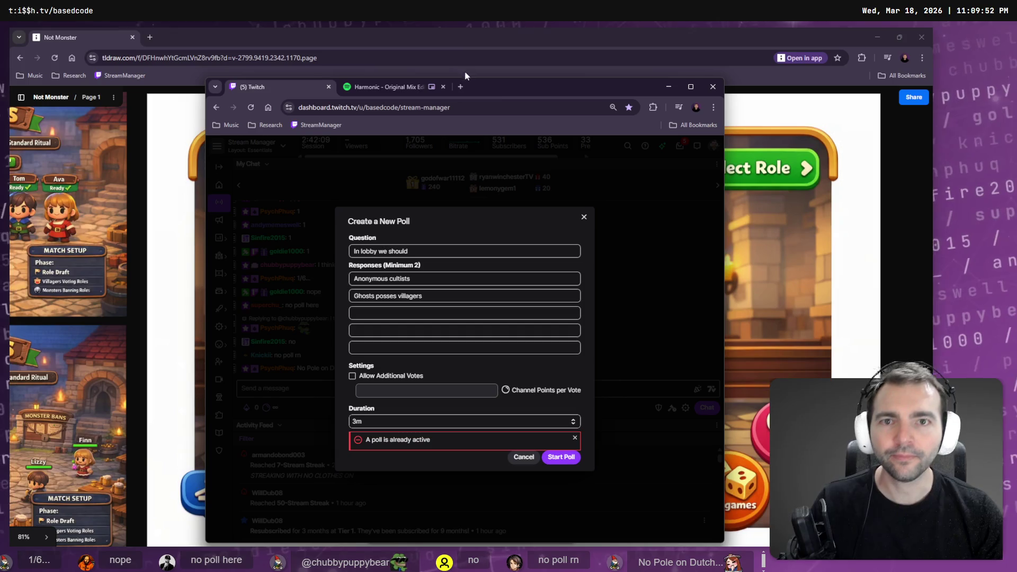
key(alt+Tab)
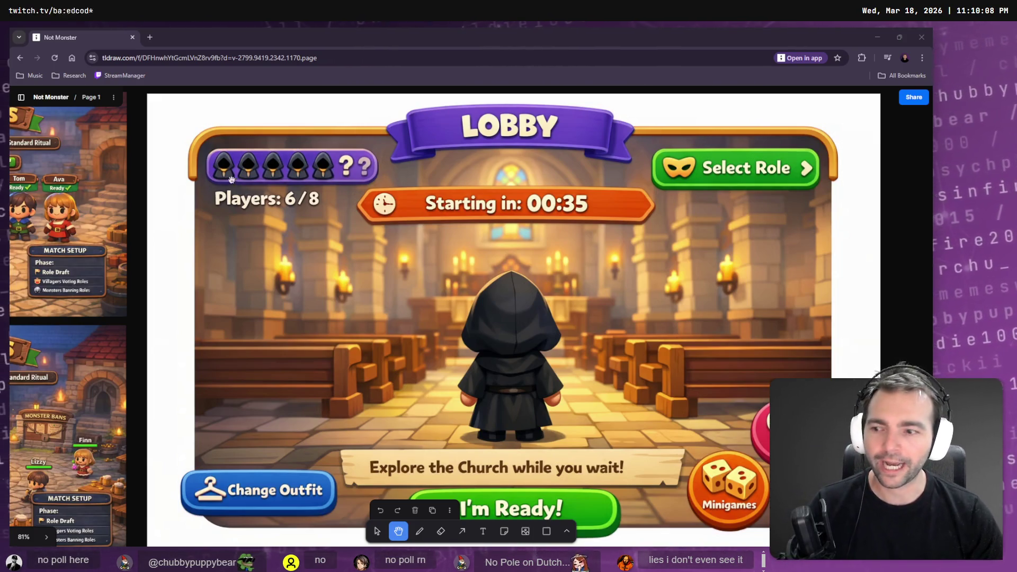
Scroll the tldraw board to show the Lobby mockup beside the two 'Not Monsters' lobby screens
scroll(406, 255, down, 5)
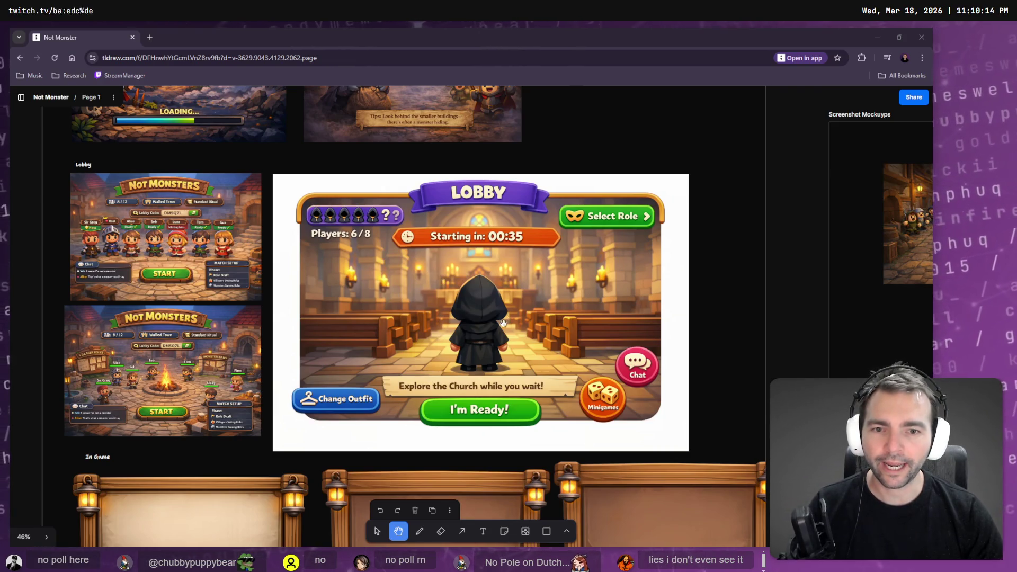
Zoom and pan the tldraw canvas to inspect the Not Monsters church lobby mockups
scroll(498, 307, up, 5)
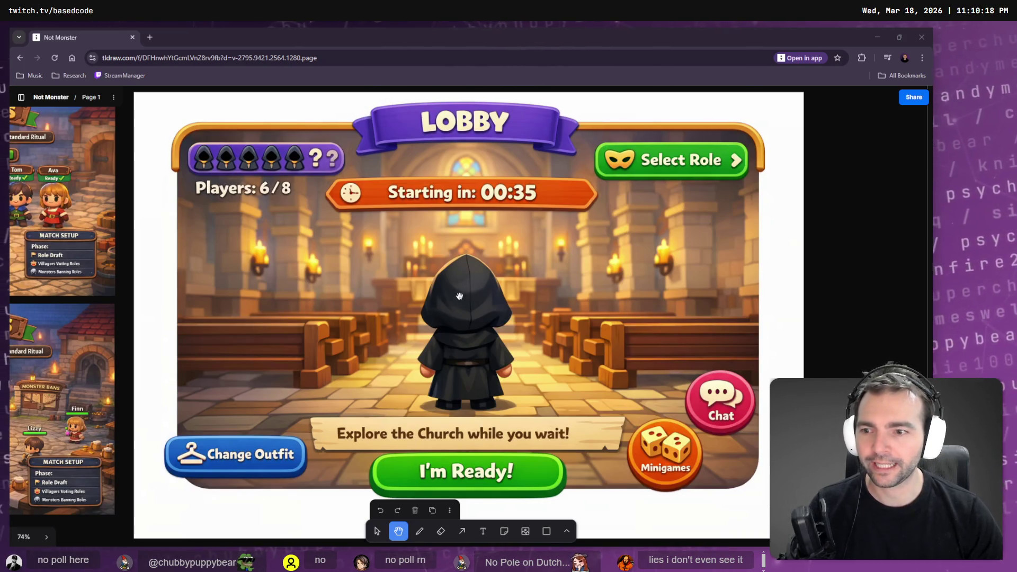
drag(454, 300, 793, 232)
scroll(688, 213, up, 4)
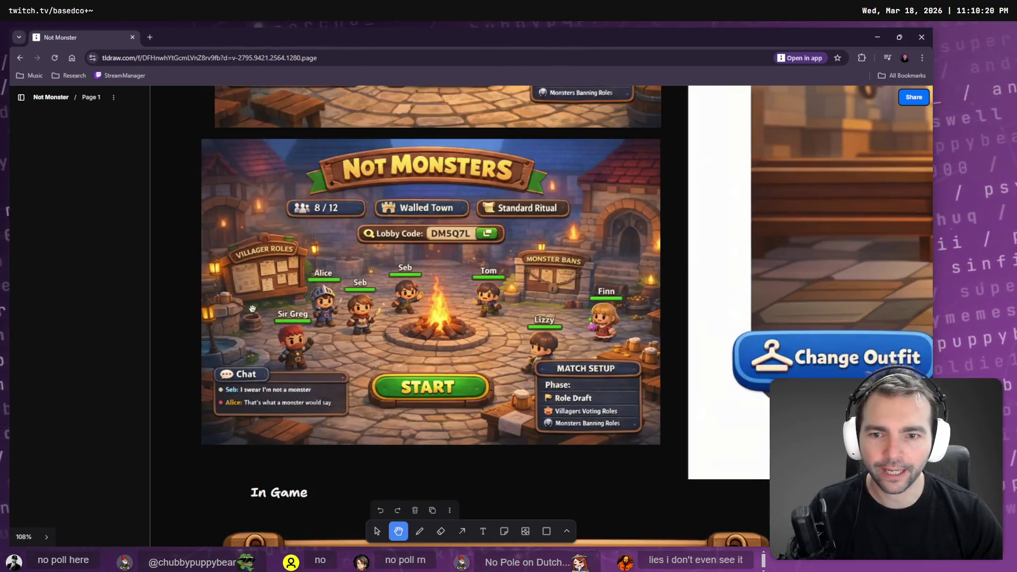
drag(686, 325, 136, 367)
scroll(559, 253, up, 5)
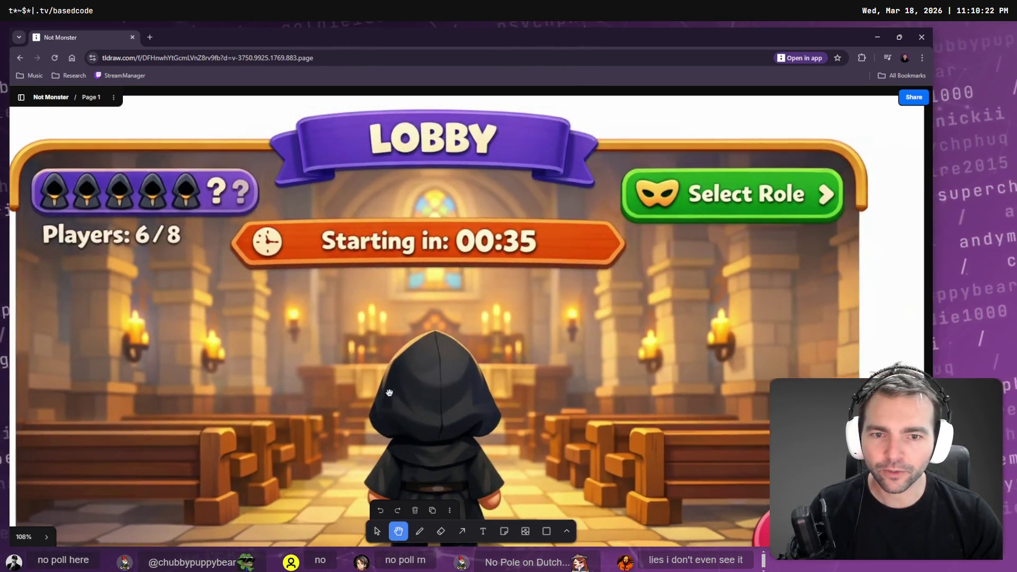
scroll(558, 253, down, 5)
scroll(559, 254, down, 10)
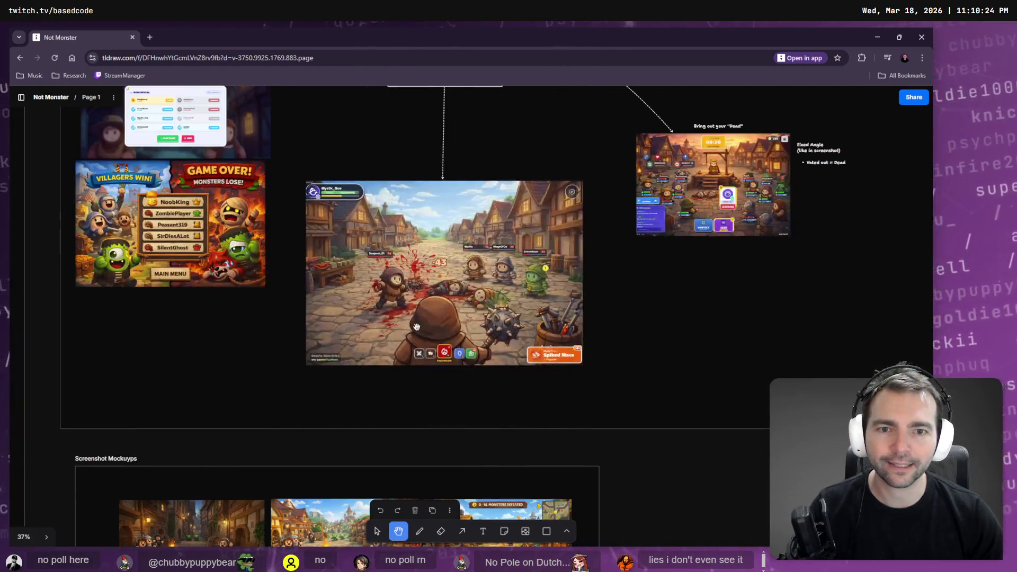
scroll(693, 237, up, 10)
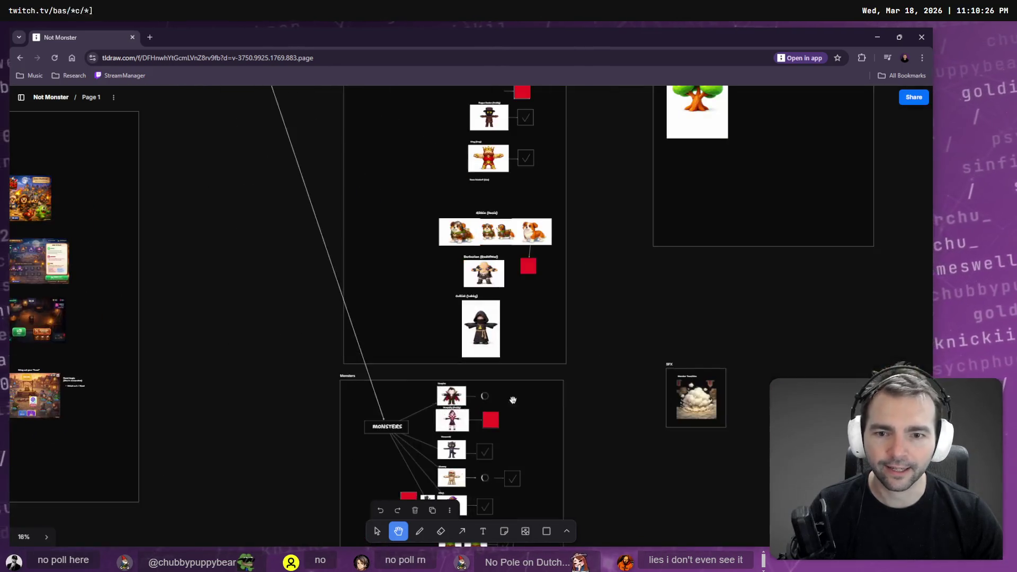
scroll(424, 264, up, 6)
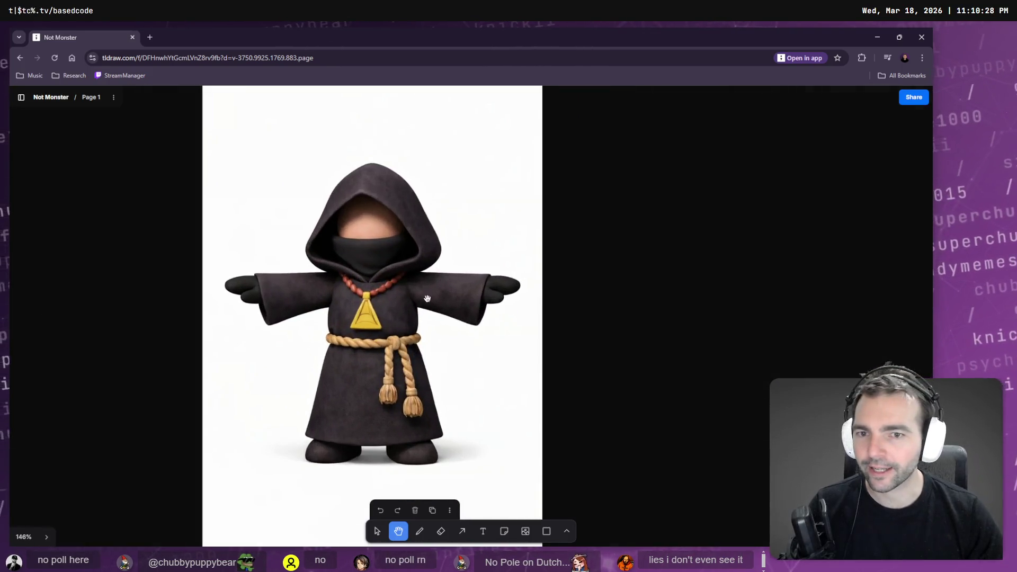
scroll(421, 268, down, 2)
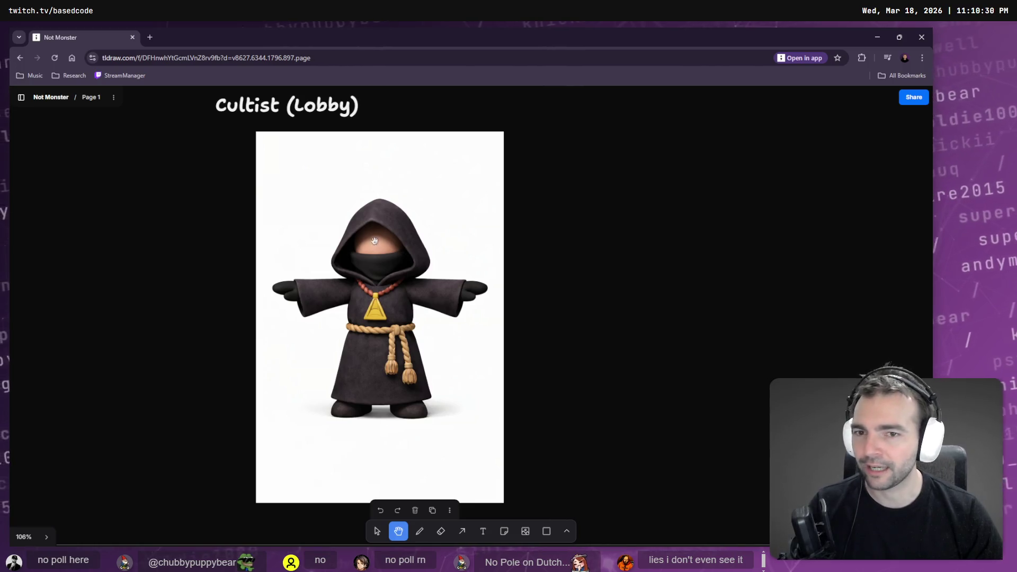
scroll(376, 241, down, 4)
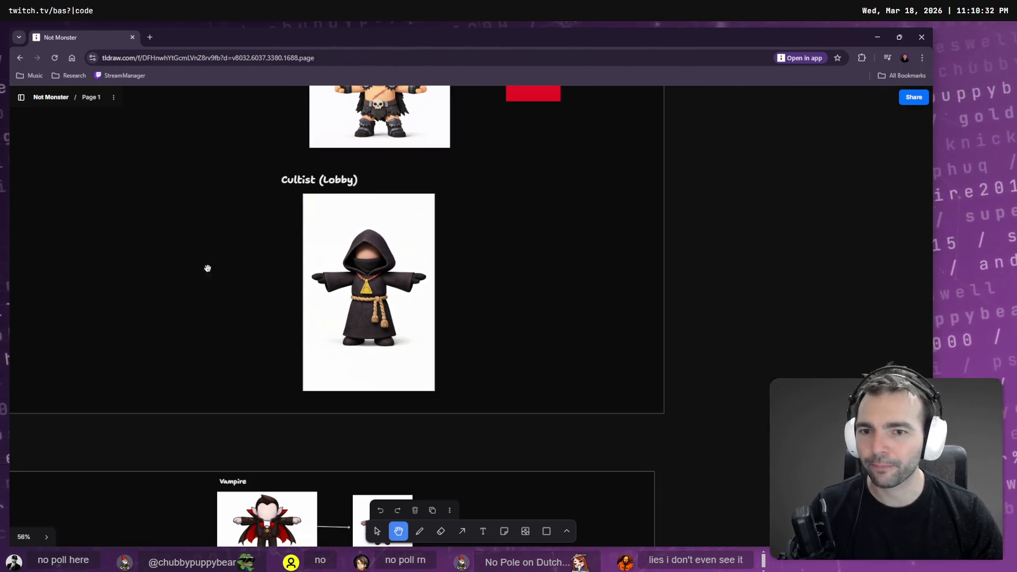
Look over the Monsters board and UI mockup frames, then open the Lobby scene in Godot
drag(74, 332, 484, 275)
scroll(268, 281, down, 5)
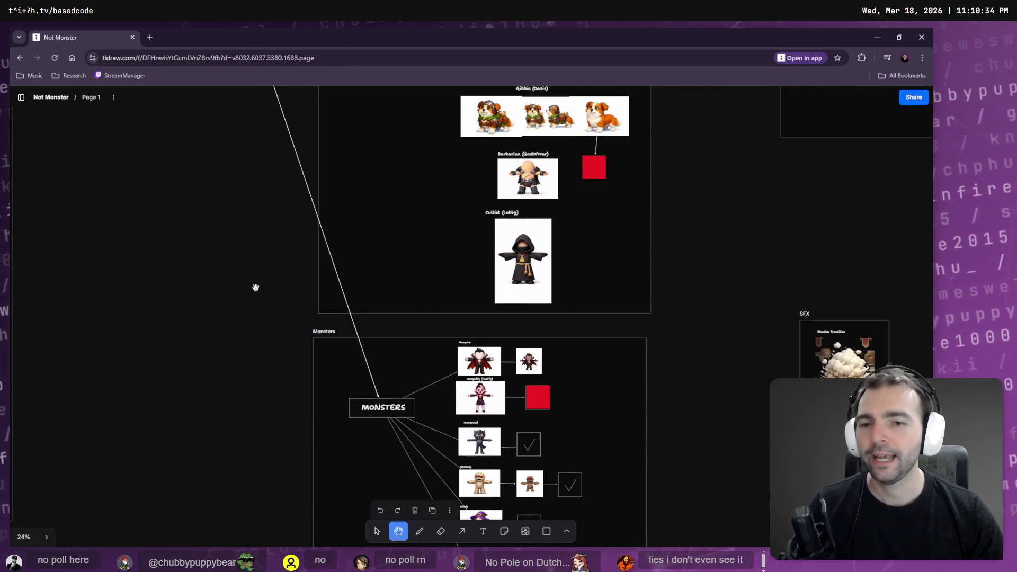
drag(213, 292, 379, 296)
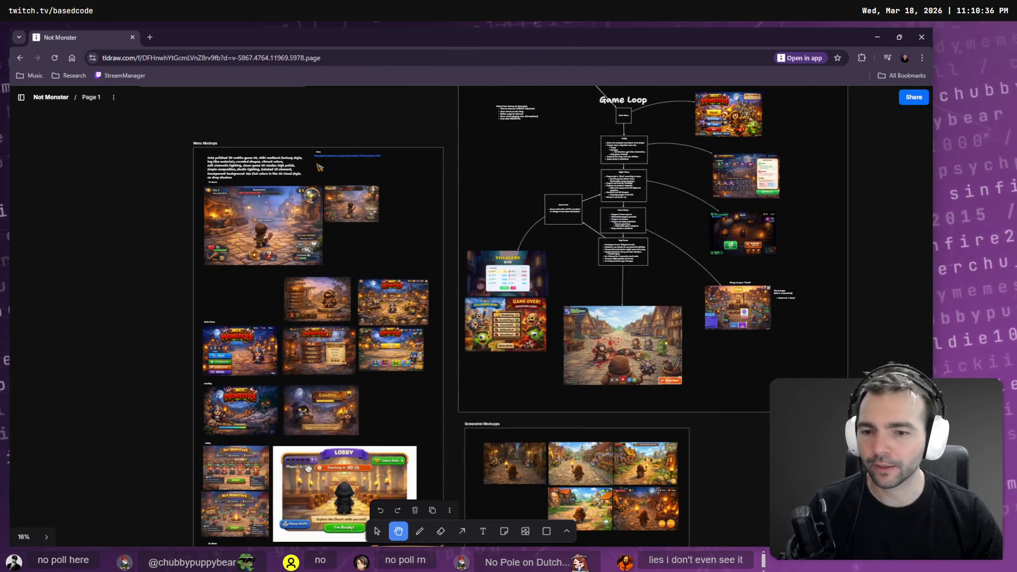
scroll(379, 296, up, 2)
scroll(379, 295, up, 8)
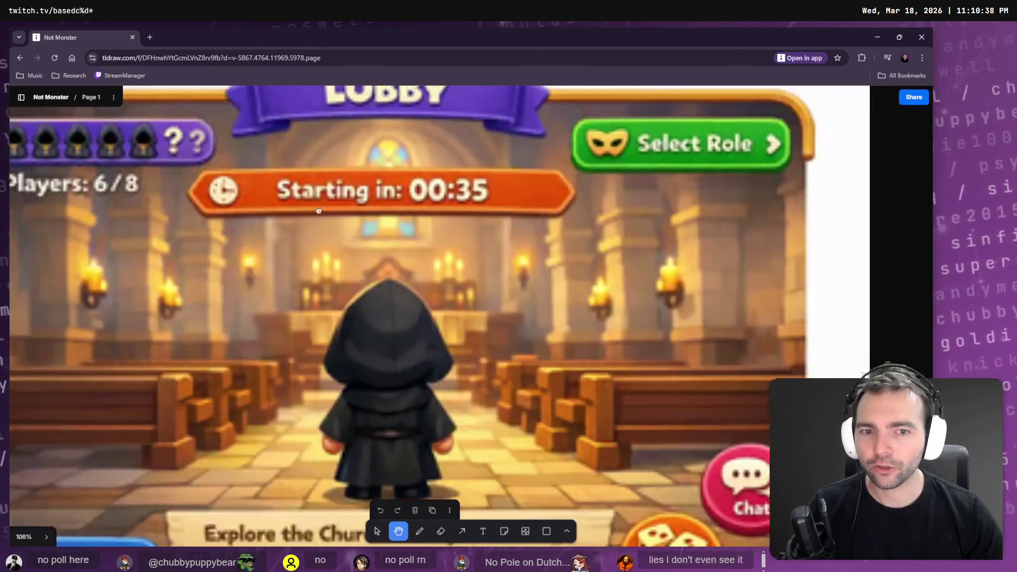
scroll(316, 217, down, 1)
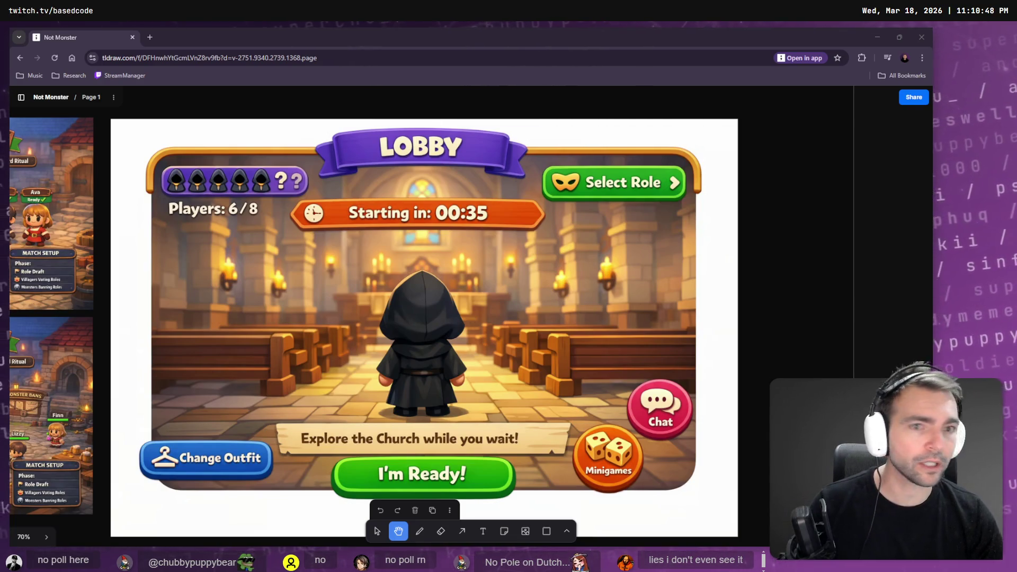
key(alt+Tab)
click(256, 70)
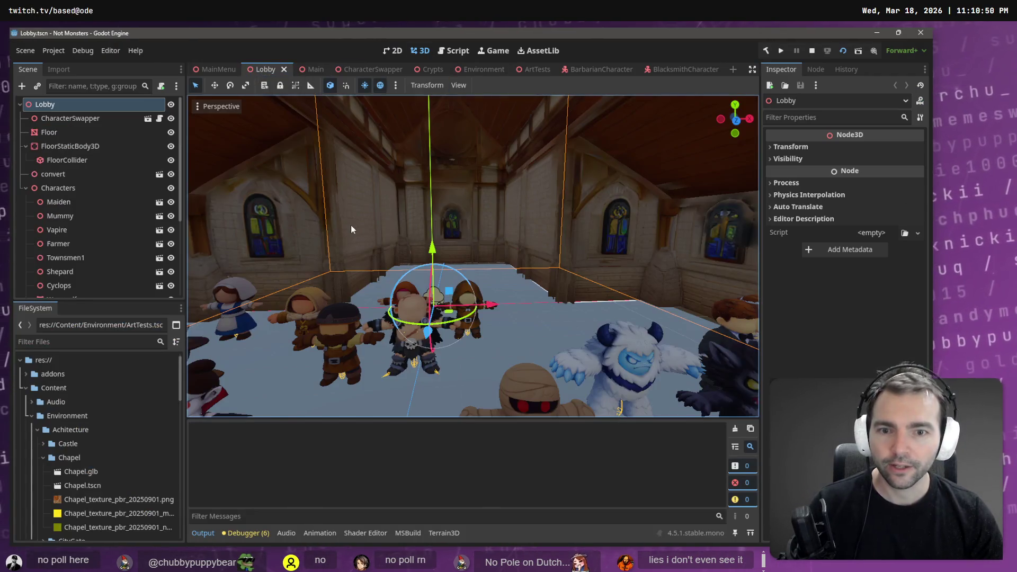
Run the game from the Lobby scene with F5, then stop it with F8
key(F5)
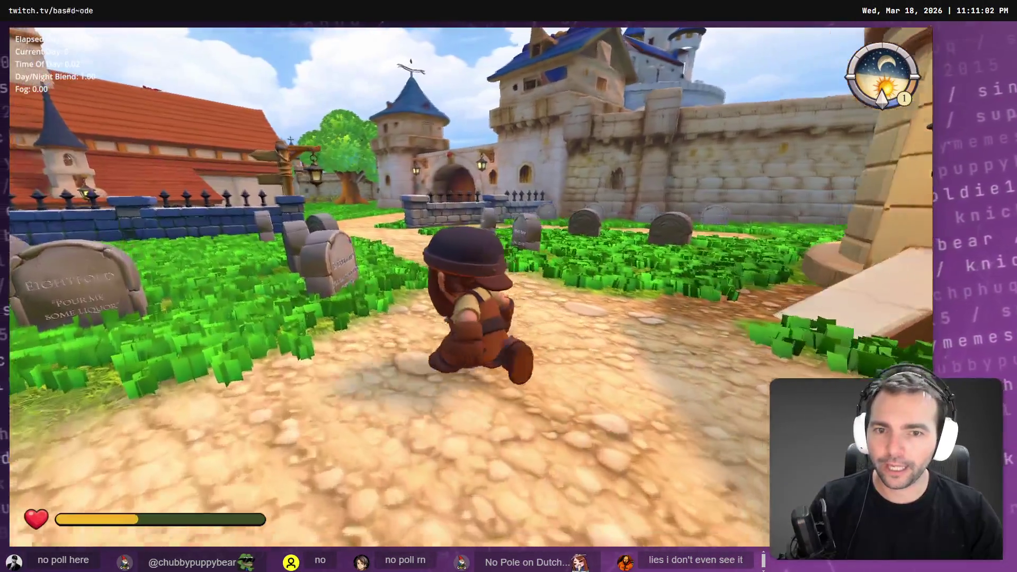
key(F8)
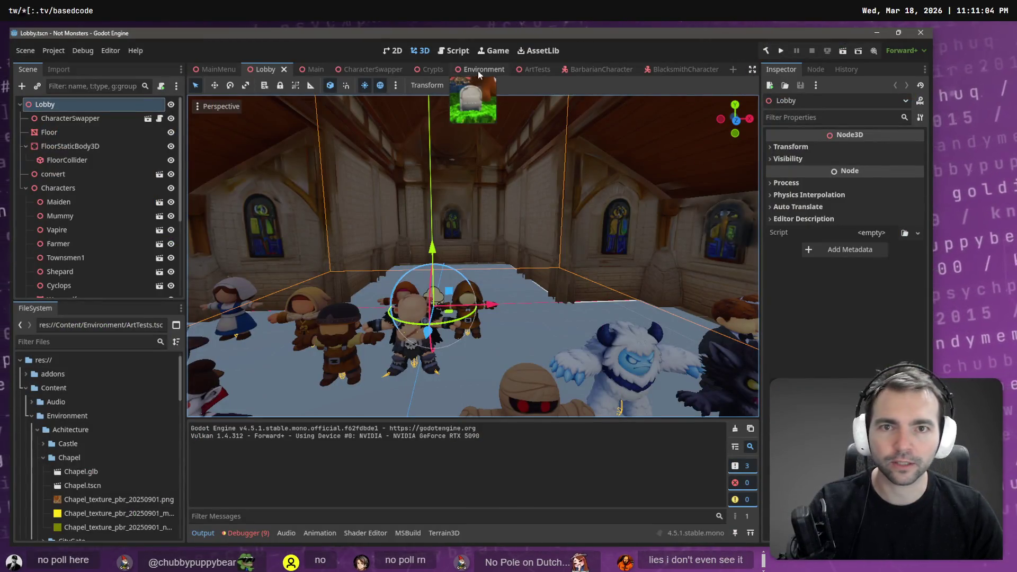
Run the game again from the Lobby scene, then bring up the tldraw lobby mockup board
key(F5)
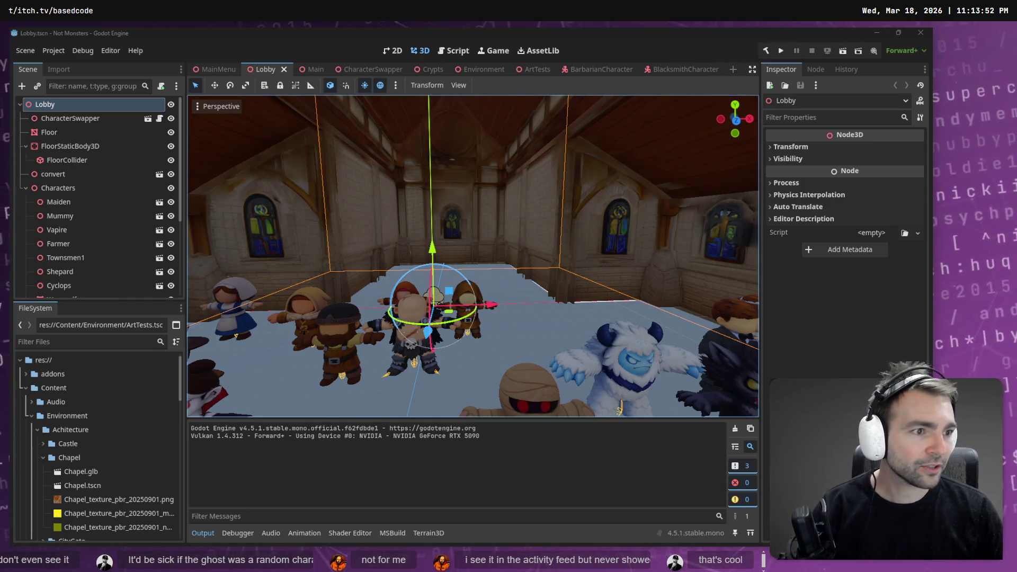
key(alt+Tab)
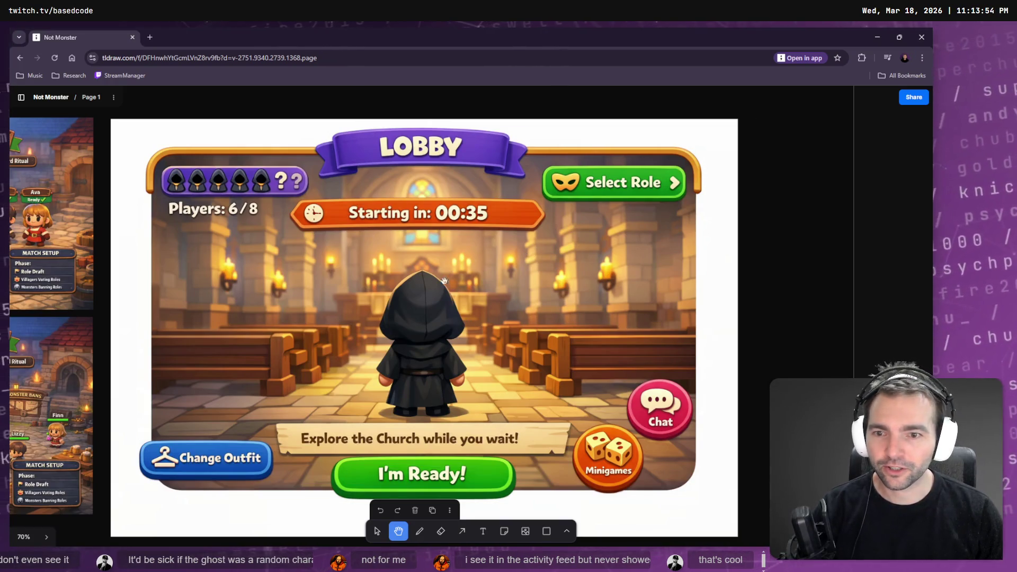
Make the browser full screen and zoom and pan across the tldraw lobby mockup
scroll(381, 268, down, 5)
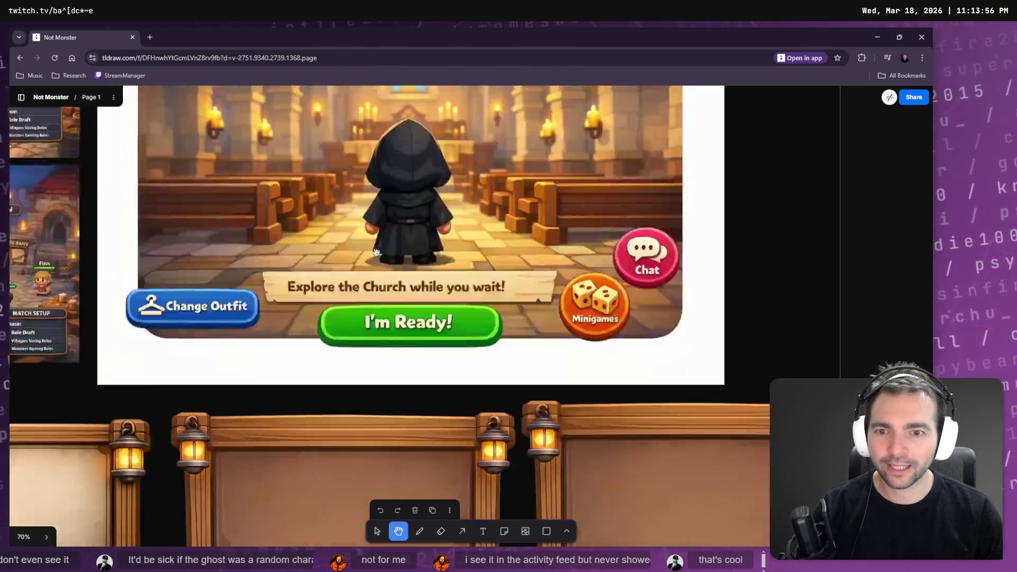
key(F11)
scroll(477, 425, up, 7)
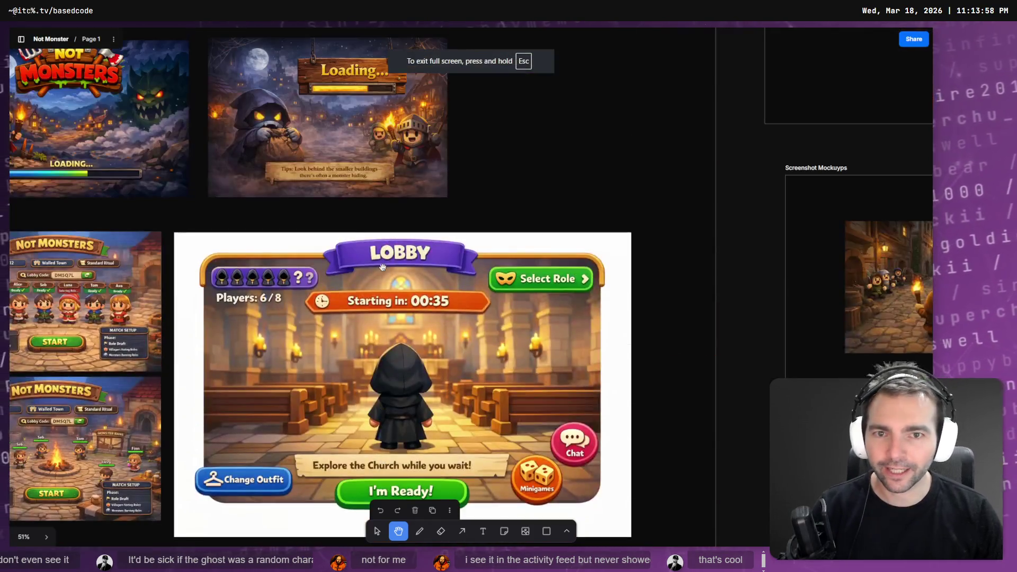
scroll(407, 328, up, 3)
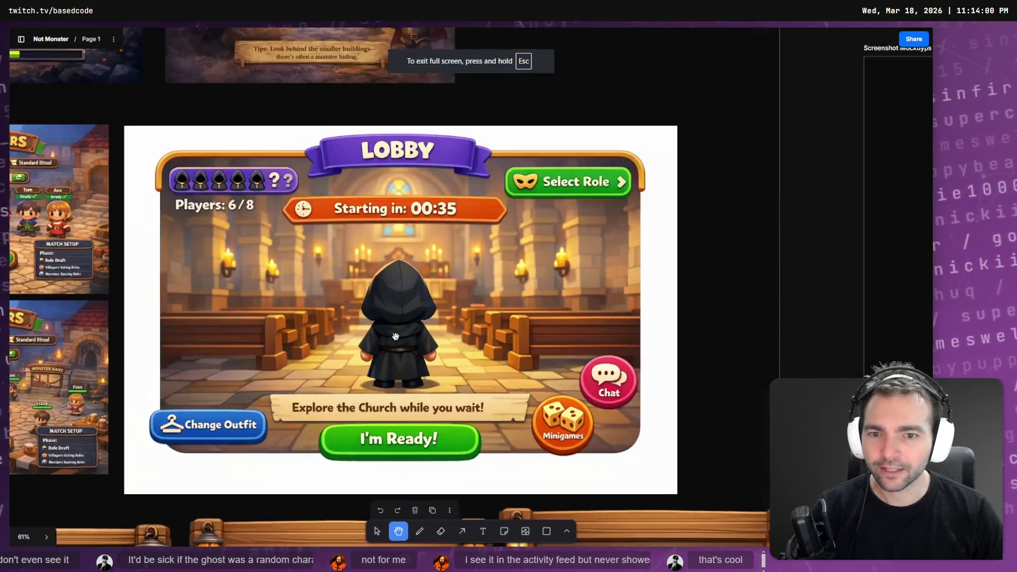
scroll(441, 291, down, 6)
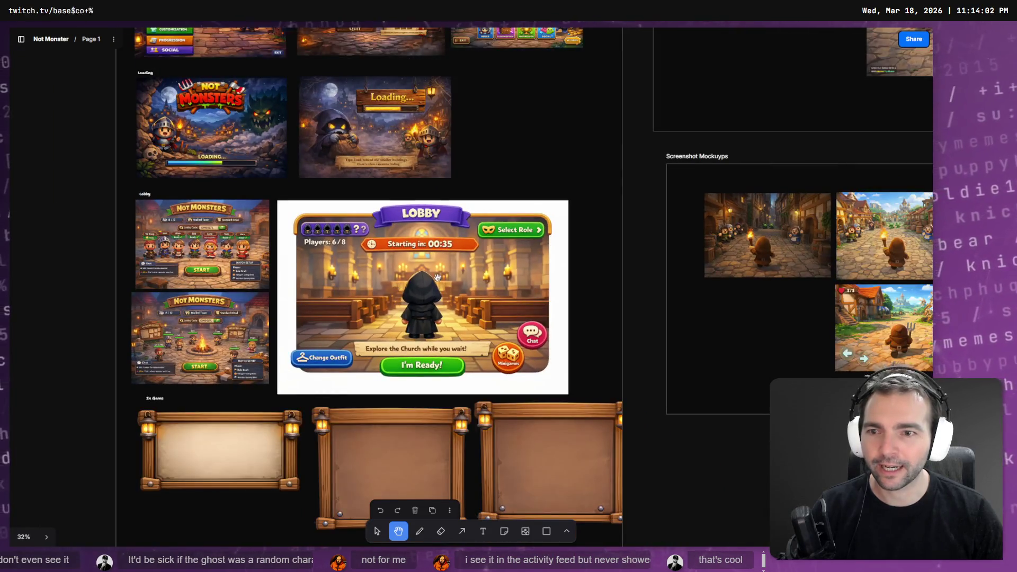
scroll(570, 239, left, 10)
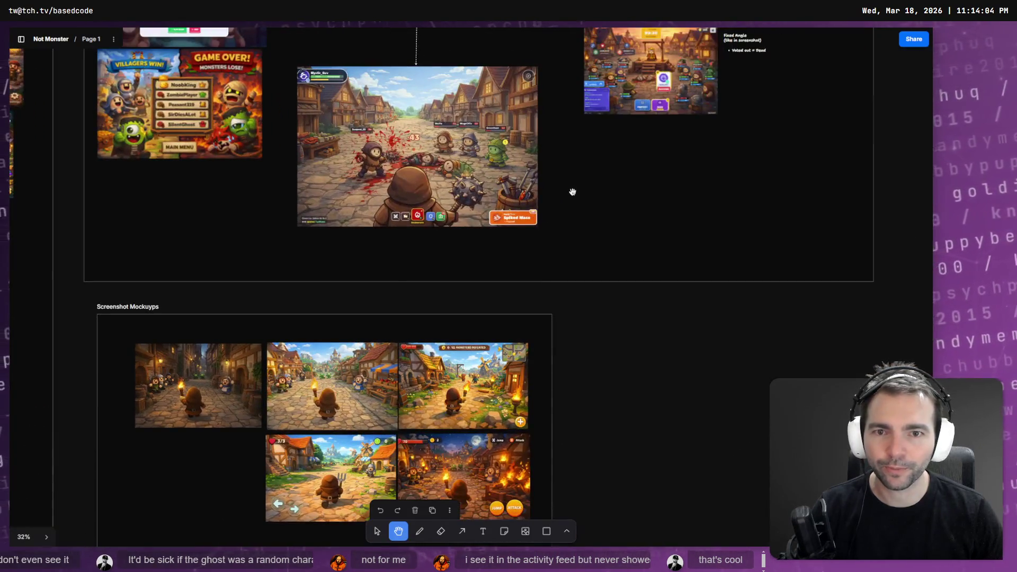
scroll(430, 408, down, 3)
scroll(447, 318, right, 10)
scroll(447, 318, up, 4)
Frame the Cultist (Lobby) character art, then return to the Godot Lobby scene
scroll(392, 271, right, 5)
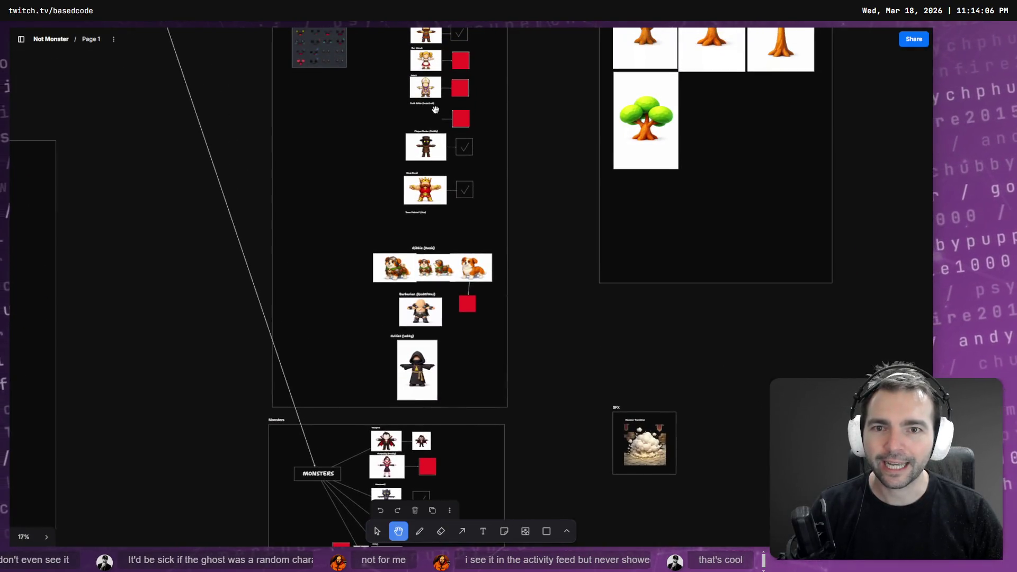
scroll(418, 212, up, 5)
scroll(405, 317, up, 15)
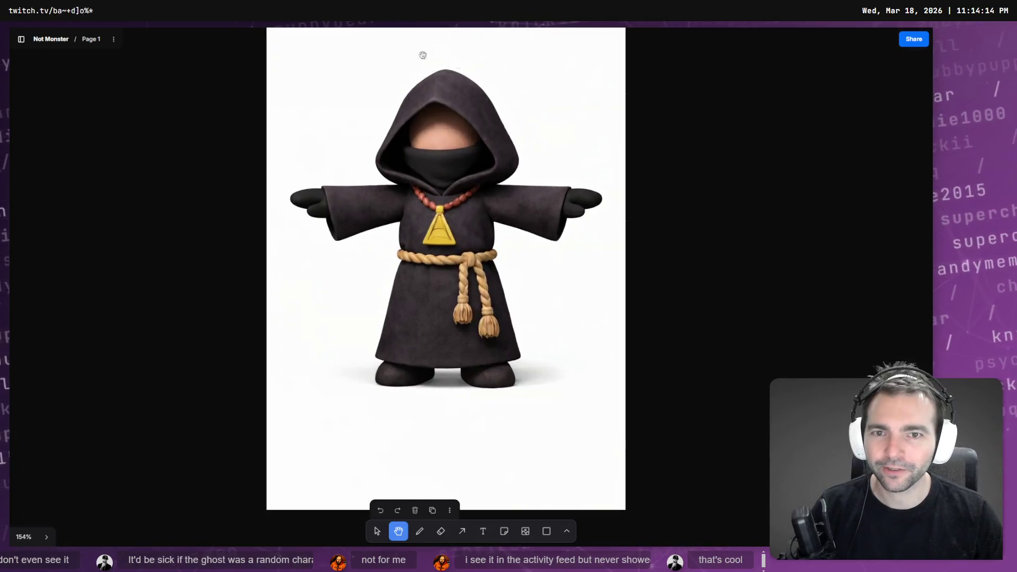
scroll(435, 215, down, 2)
mouse_move(435, 228)
mouse_down()
mouse_move(387, 273)
mouse_move(376, 269)
mouse_up()
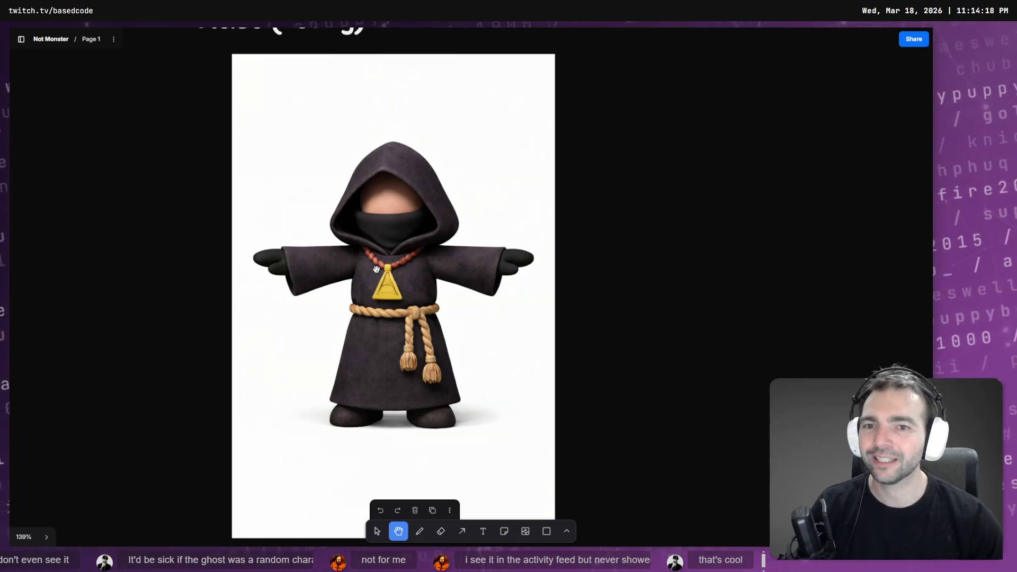
scroll(378, 269, down, 5)
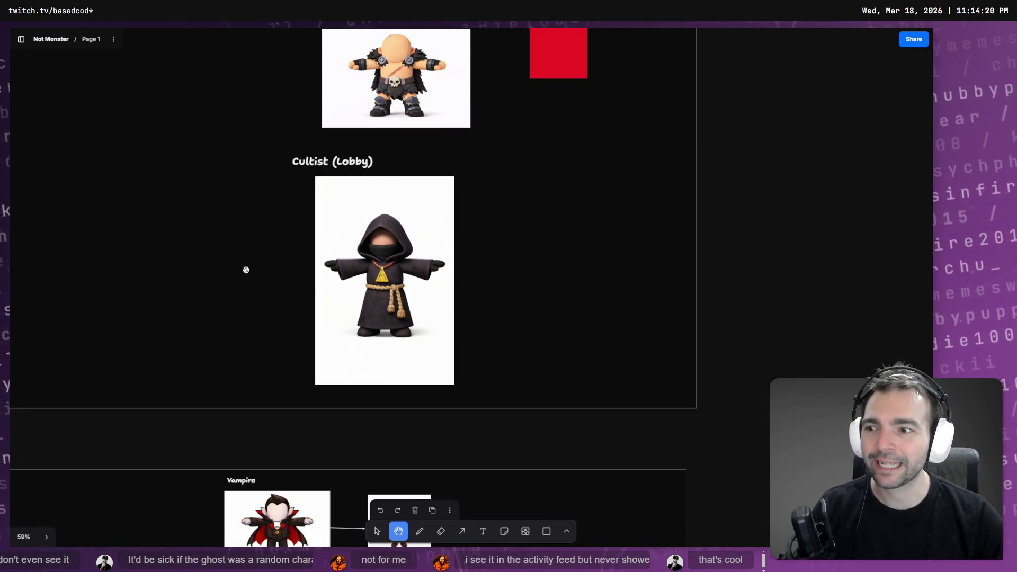
key(alt+Tab)
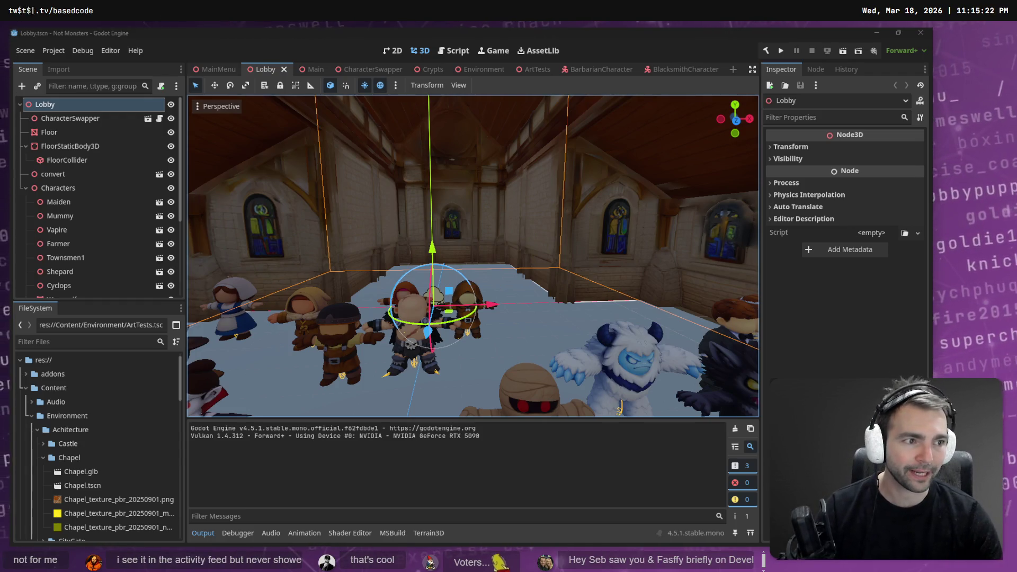
key(alt+Tab)
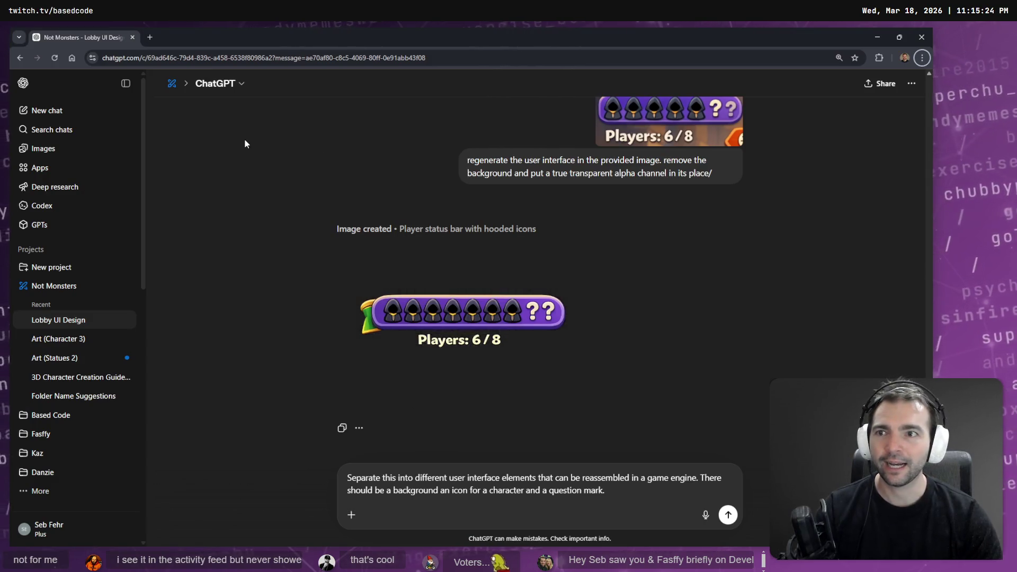
Open chatgpt.com in a new tab and scroll through the generated images, including hooded cultists
key(ctrl+t)
text(chatgpt.com)
key(Return)
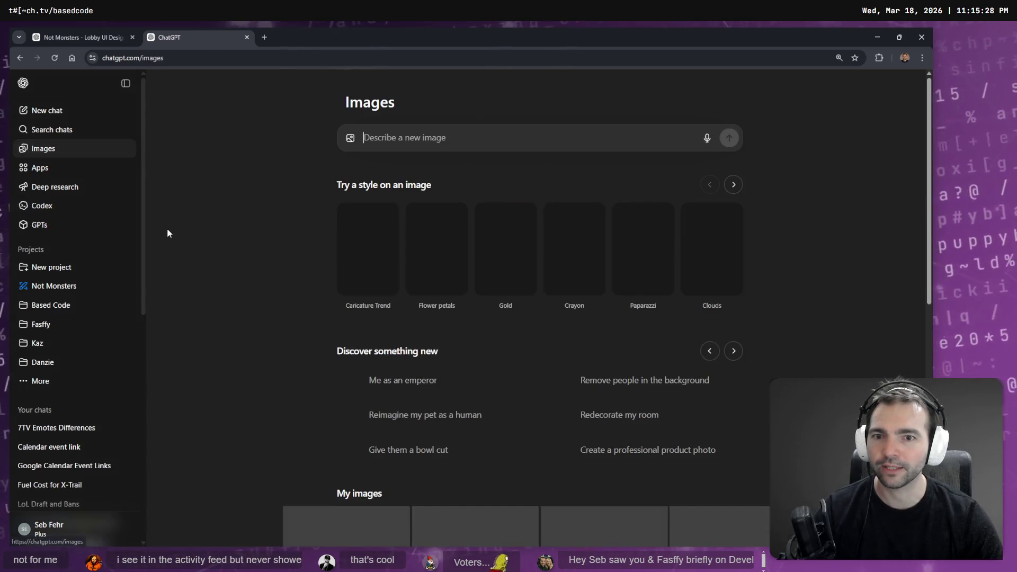
scroll(677, 409, down, 7)
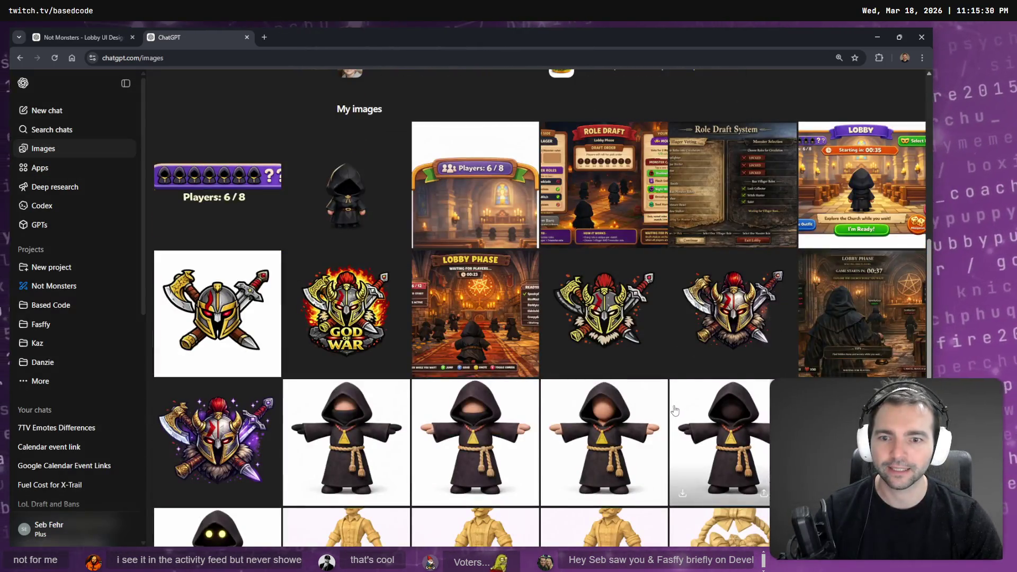
scroll(373, 314, down, 4)
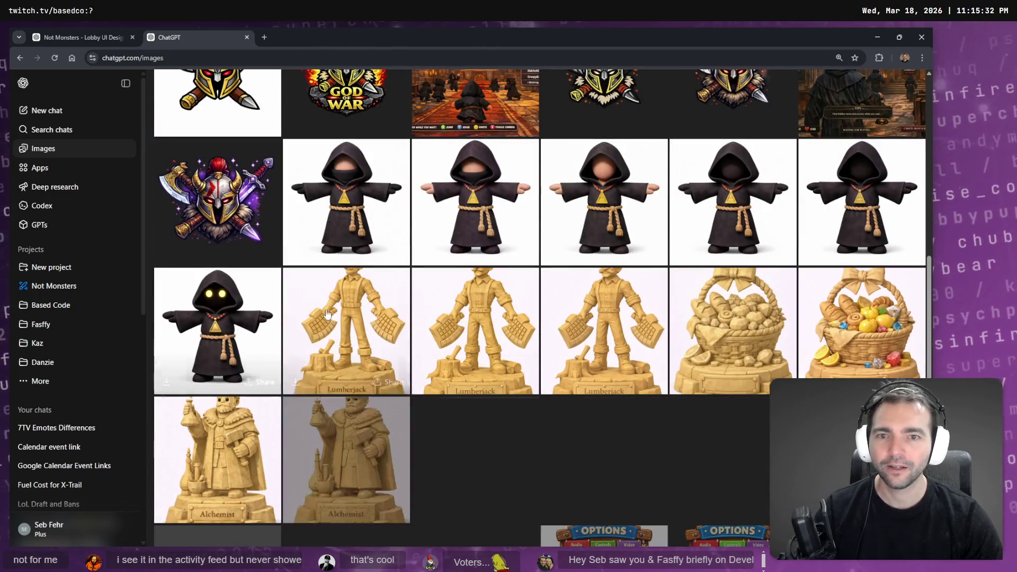
scroll(220, 349, up, 2)
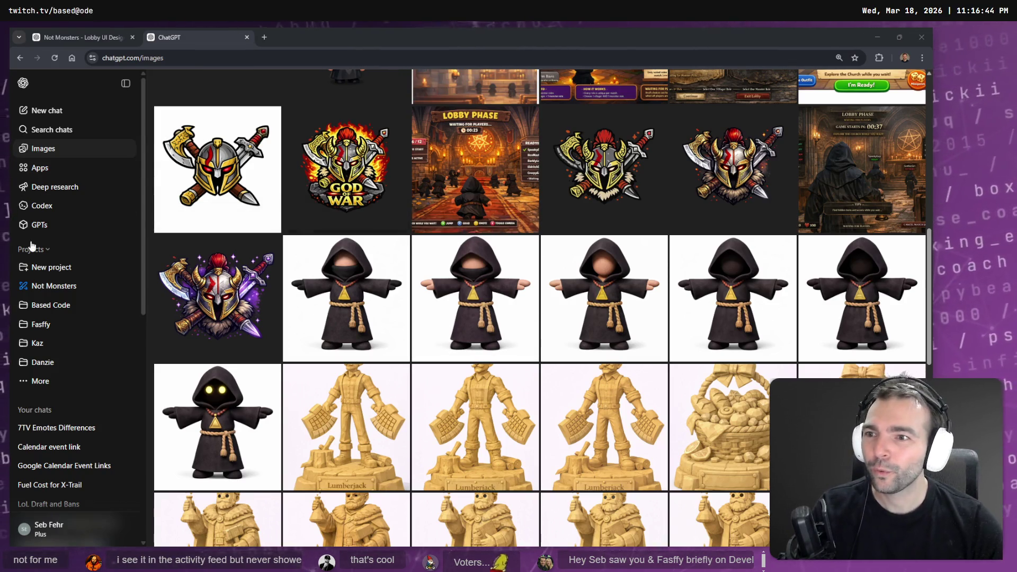
In Not Monsters, open the Art (Character 3) chat and edit the hooded cultist monk prompt
click(64, 286)
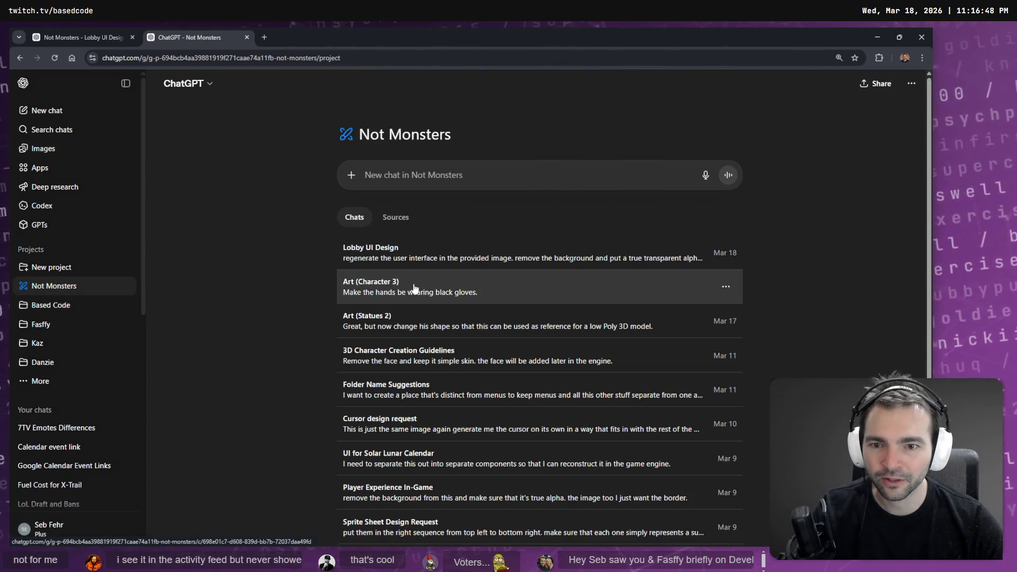
click(414, 288)
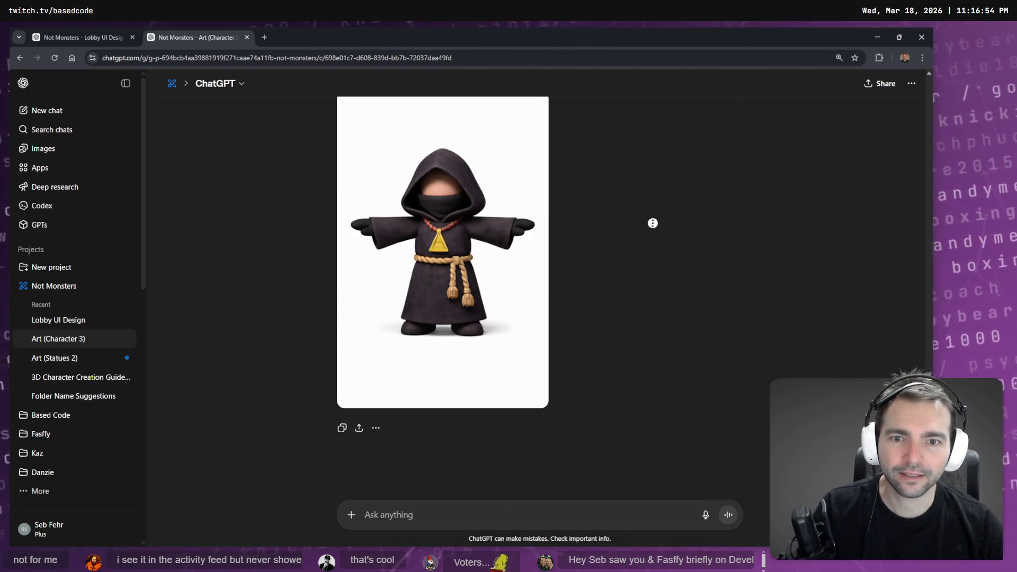
scroll(653, 227, down, 15)
scroll(667, 166, down, 20)
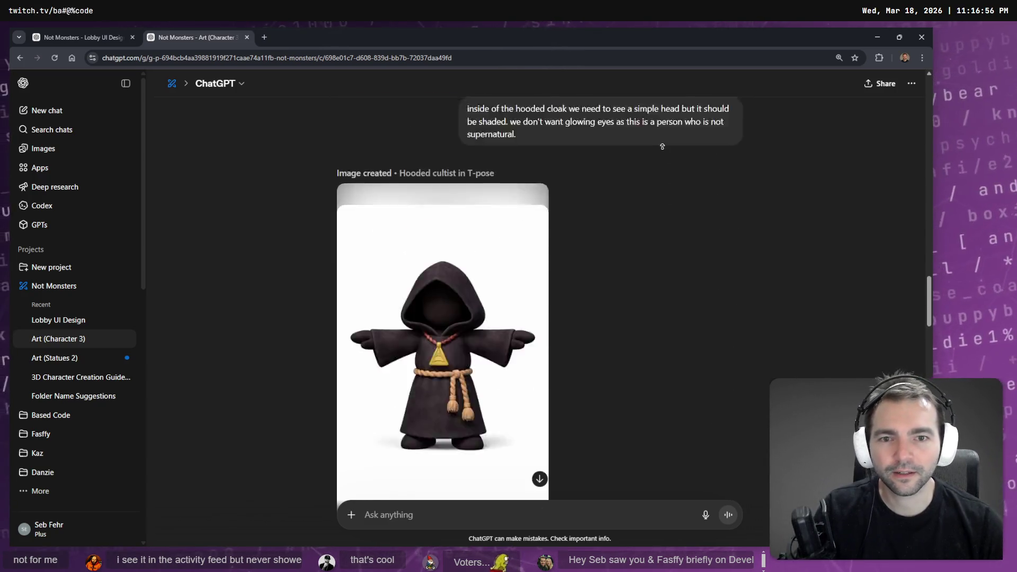
scroll(689, 223, up, 10)
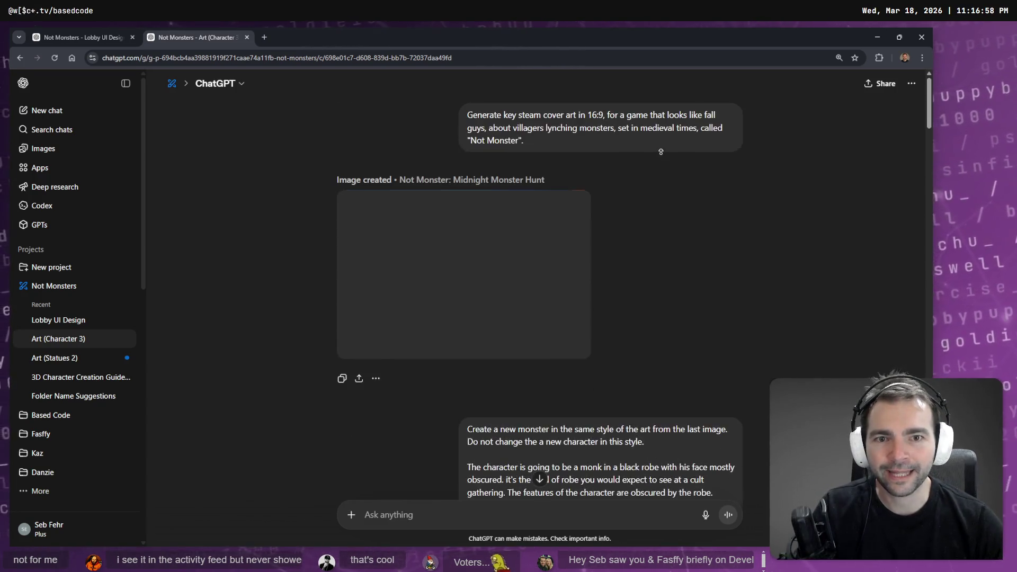
scroll(711, 292, down, 20)
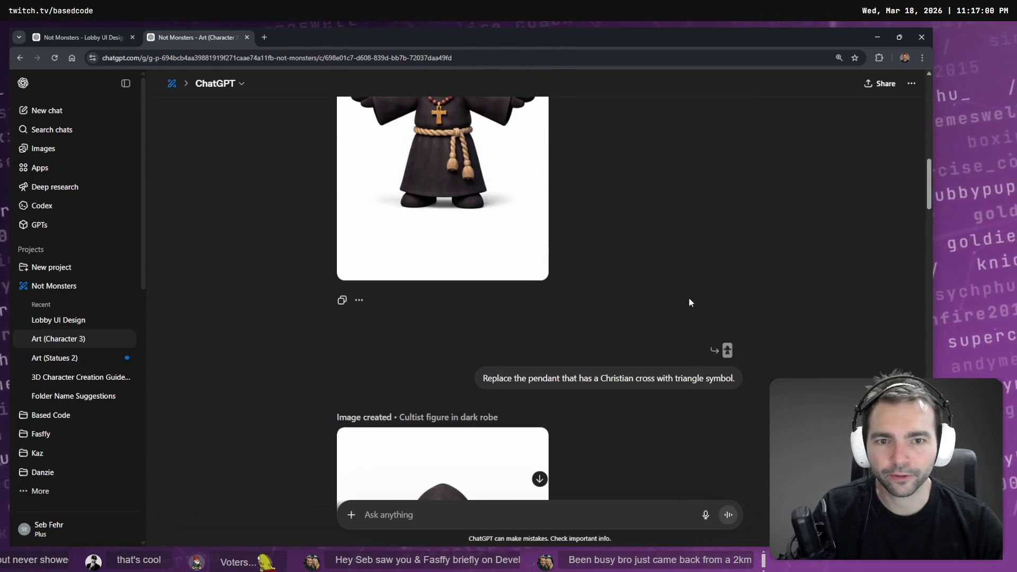
scroll(672, 208, up, 1)
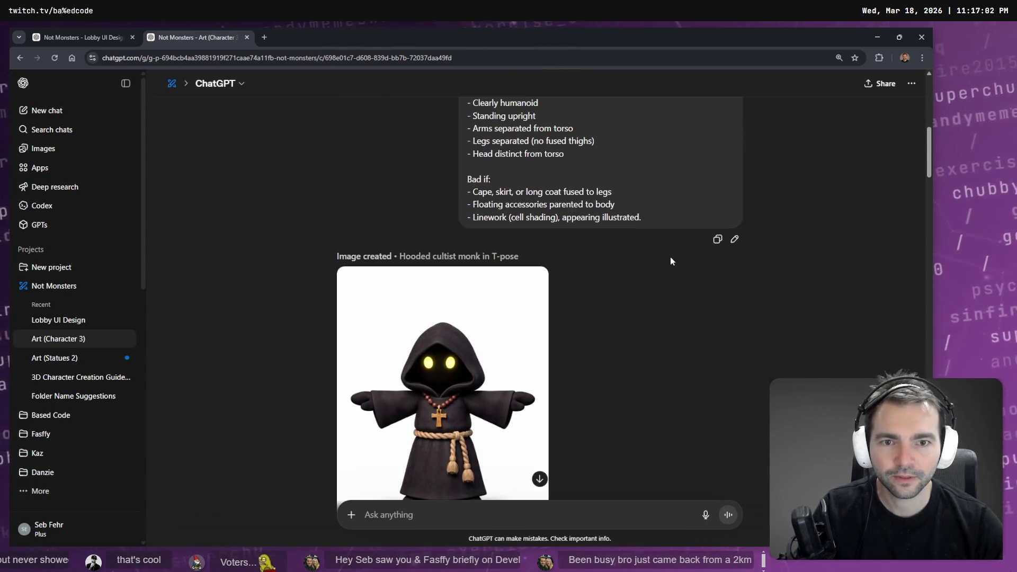
scroll(670, 256, up, 5)
scroll(701, 359, down, 2)
click(732, 430)
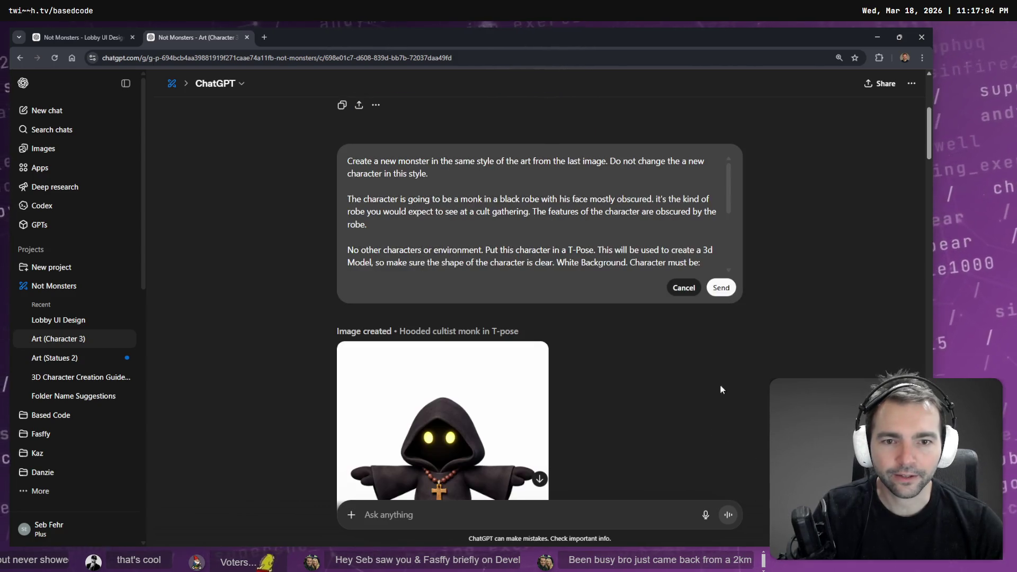
Delete the new-character phrase and replace 'monk' with 'generic ghost'
drag(371, 225, 317, 200)
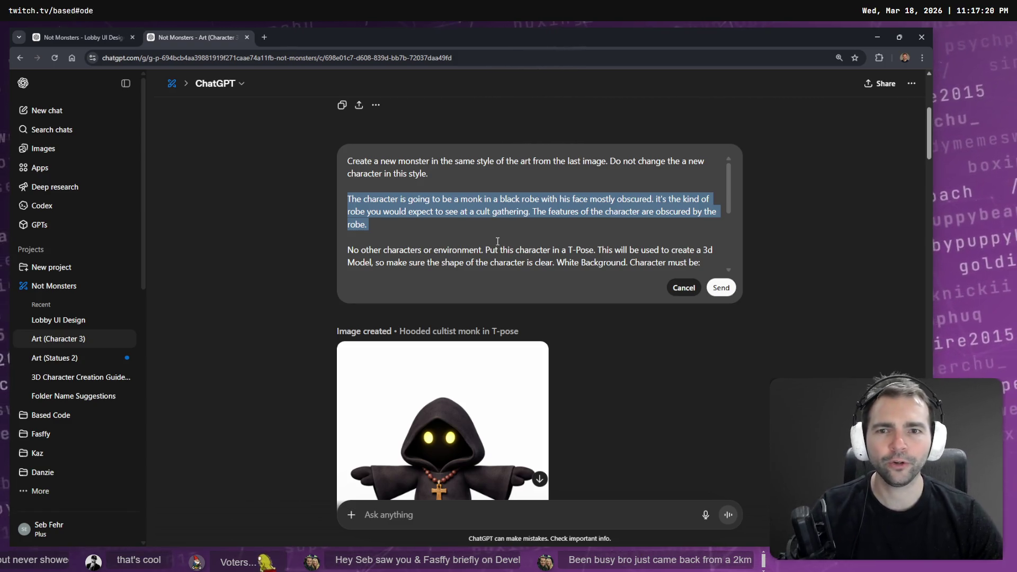
drag(682, 160, 391, 177)
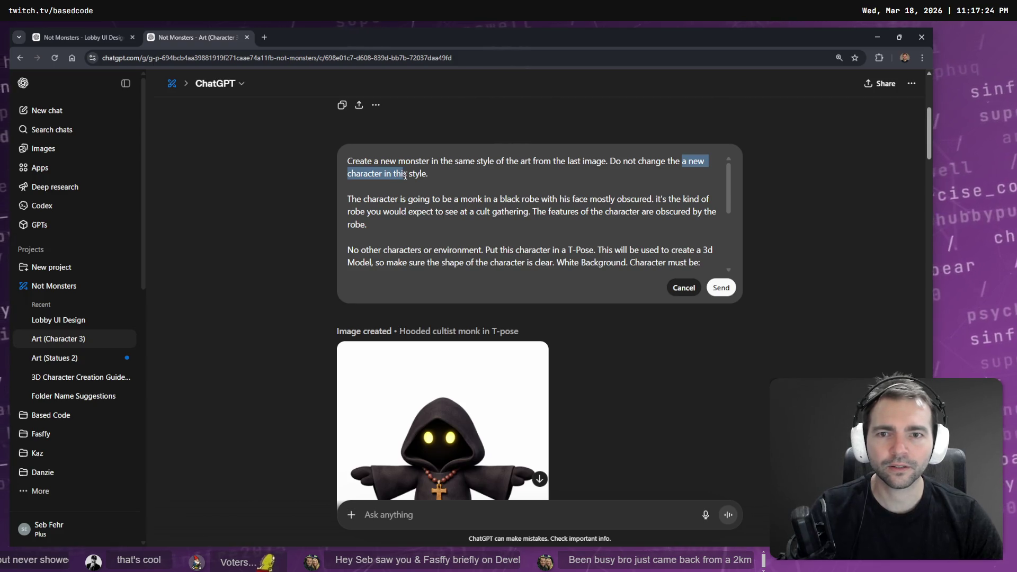
key(BackSpace)
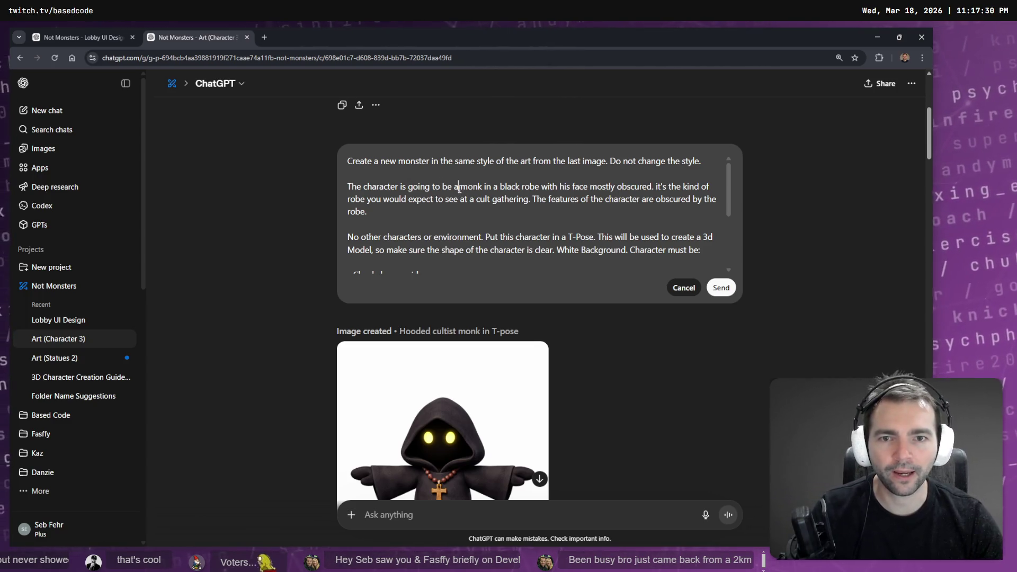
key(ctrl+shift+Right)
text(Ghos)
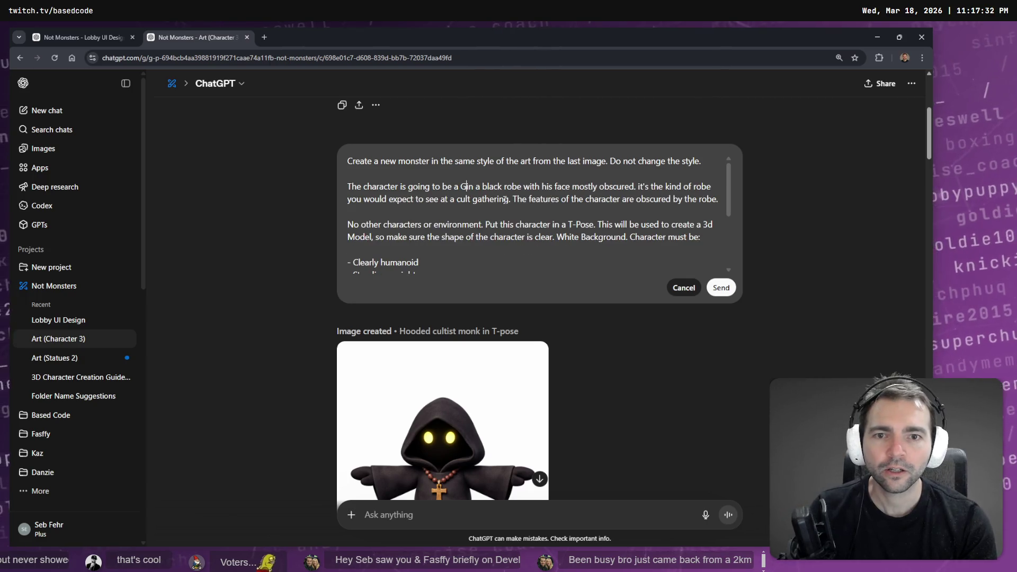
key(BackSpace)
key(BackSpace)
key(BackSpace)
text(gene)
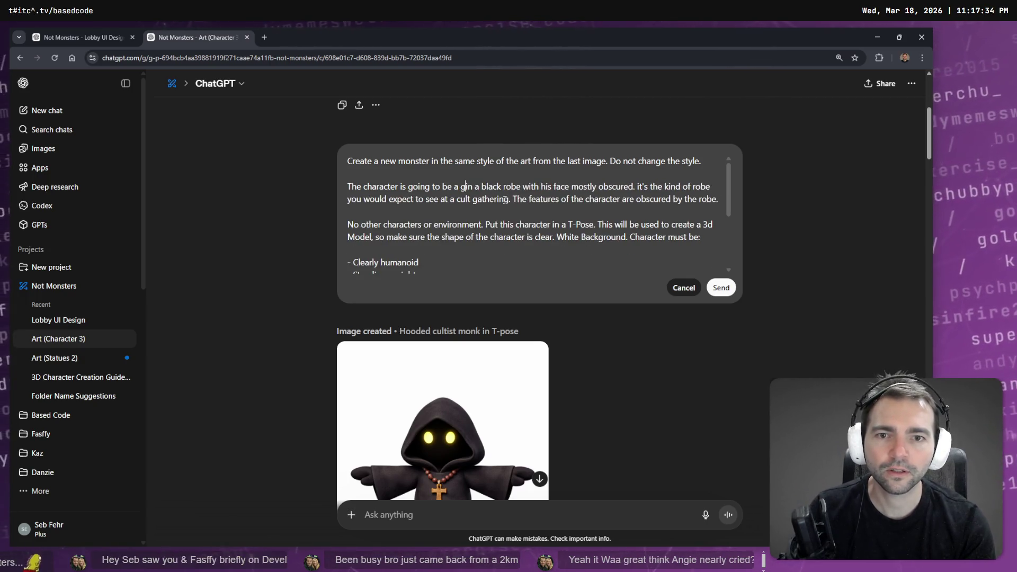
text(ric ghost)
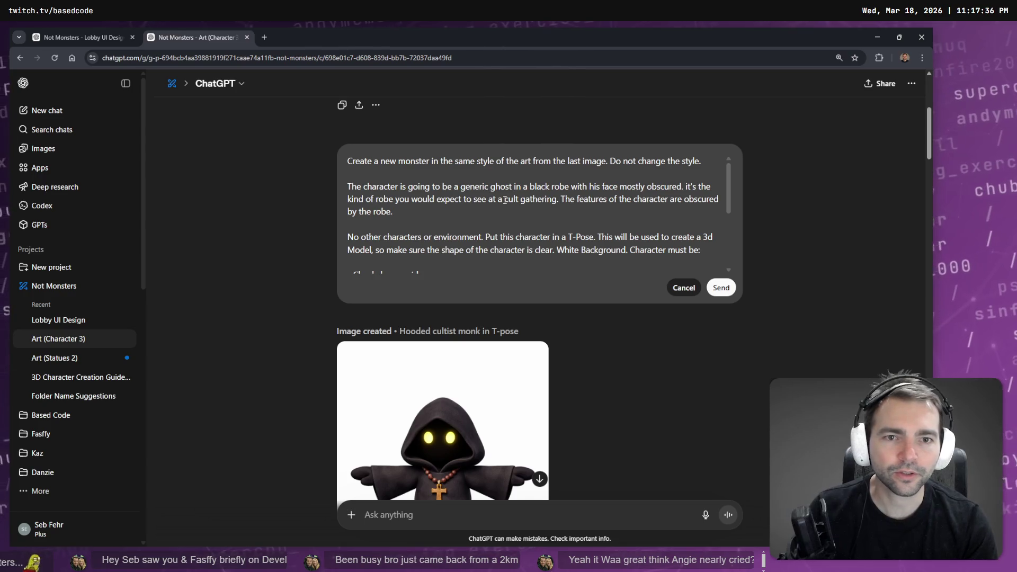
Remove the black-robe and cult description and add 'spooky, goofy' before 'generic ghost'
key(ctrl+shift+Right)
key(ctrl+shift+Right)
key(ctrl+shift+Right)
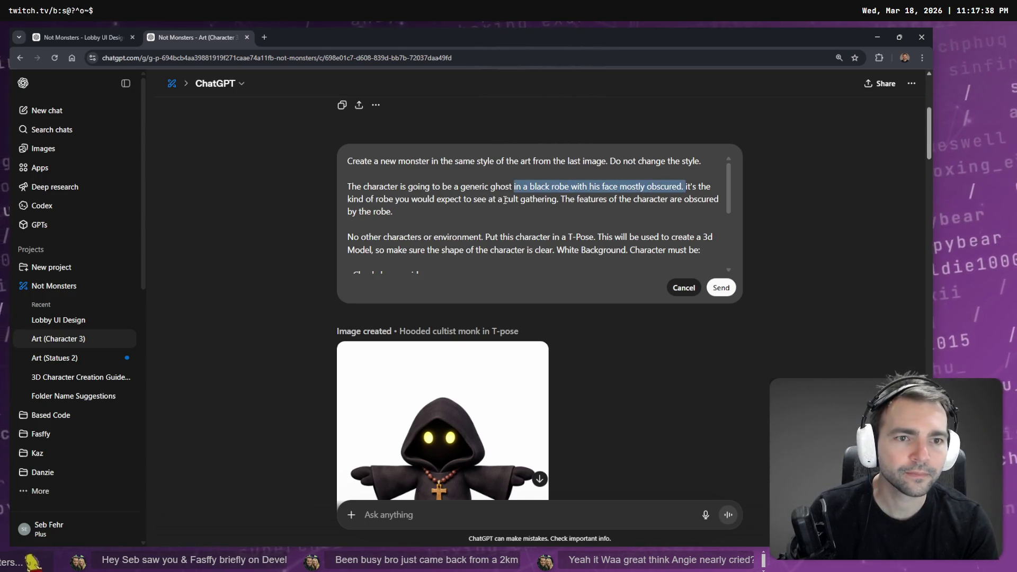
key(BackSpace)
key(BackSpace)
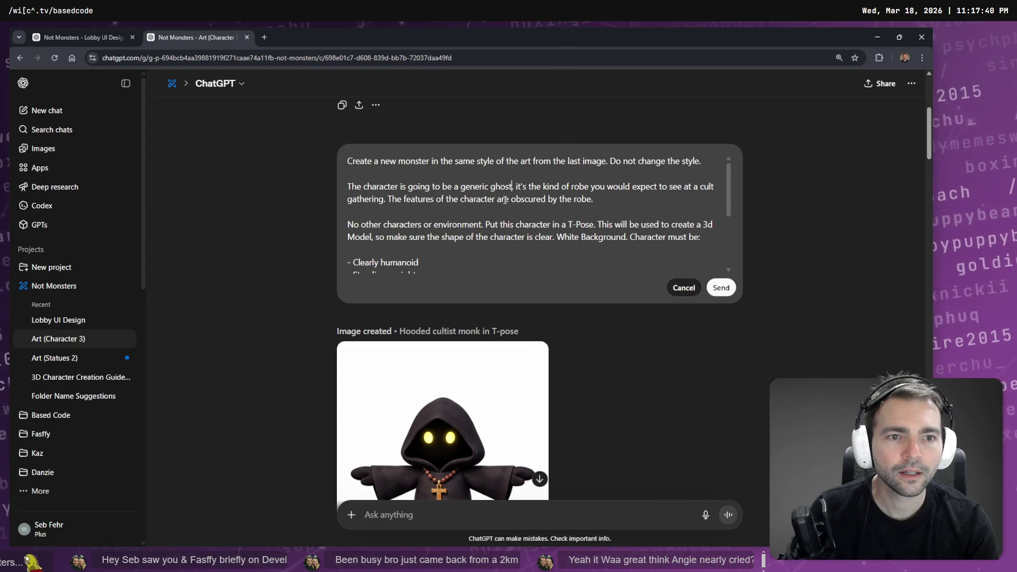
key(shift+Down)
key(shift+End)
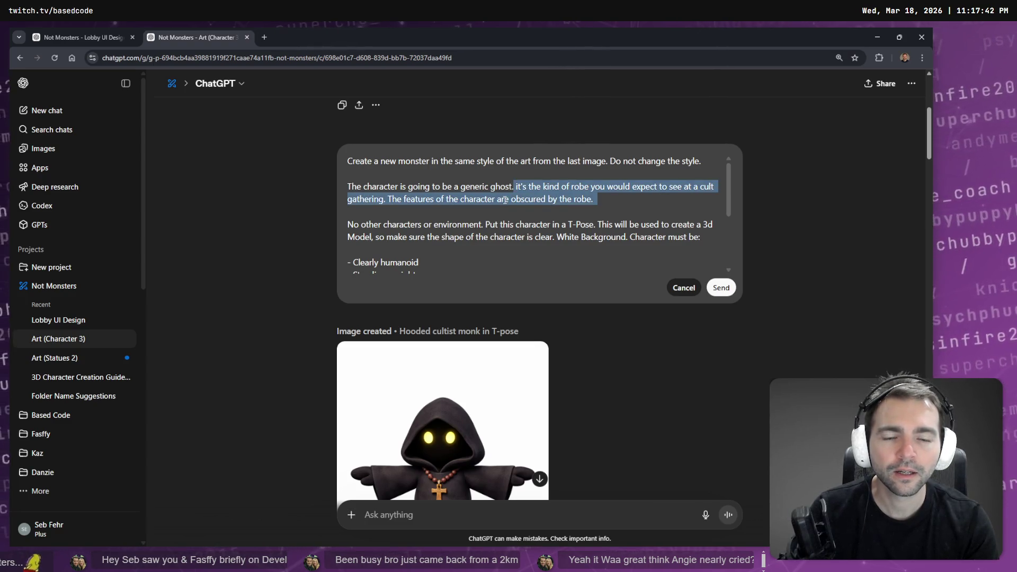
key(BackSpace)
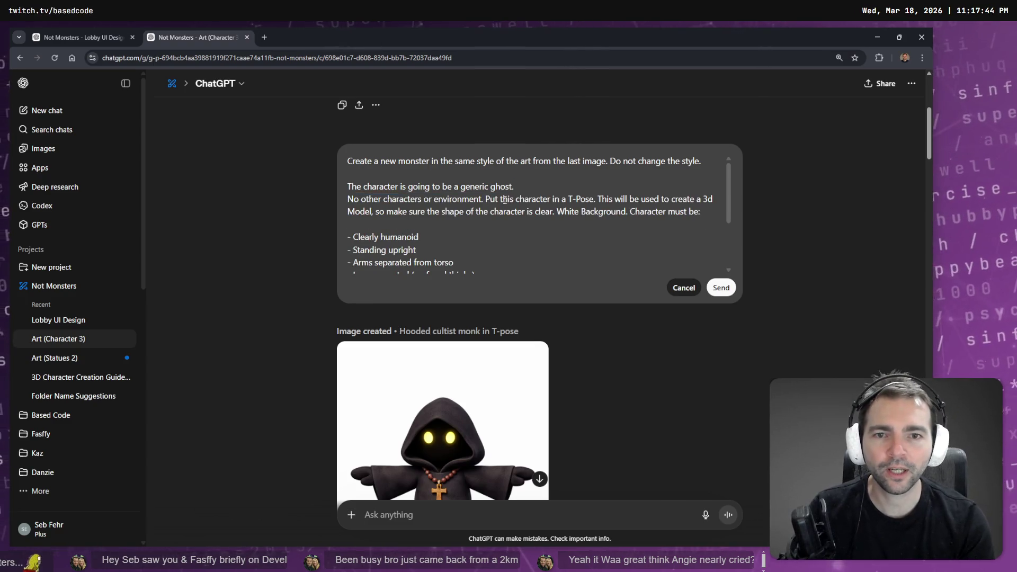
text(spoo)
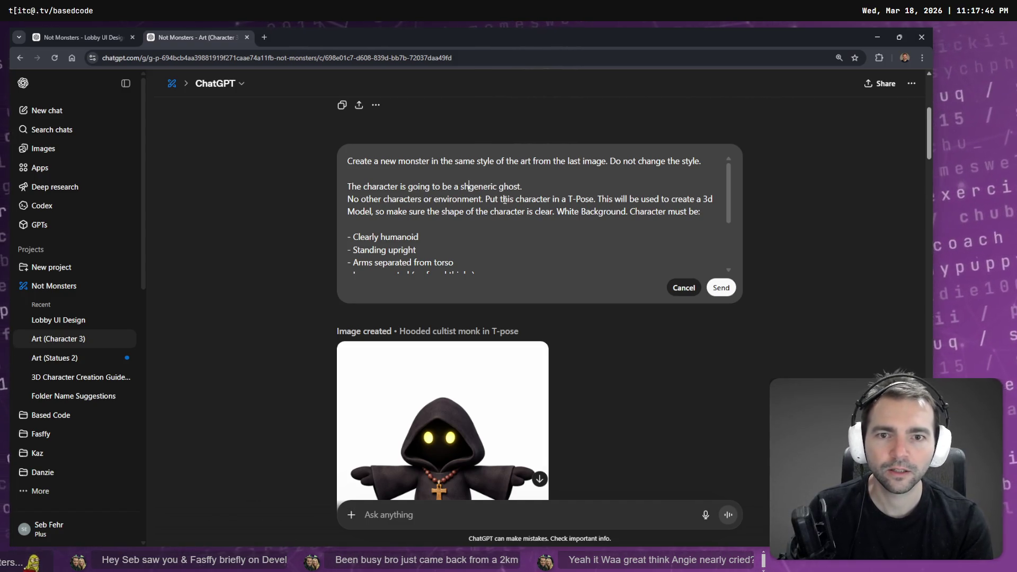
text(ky, goofy)
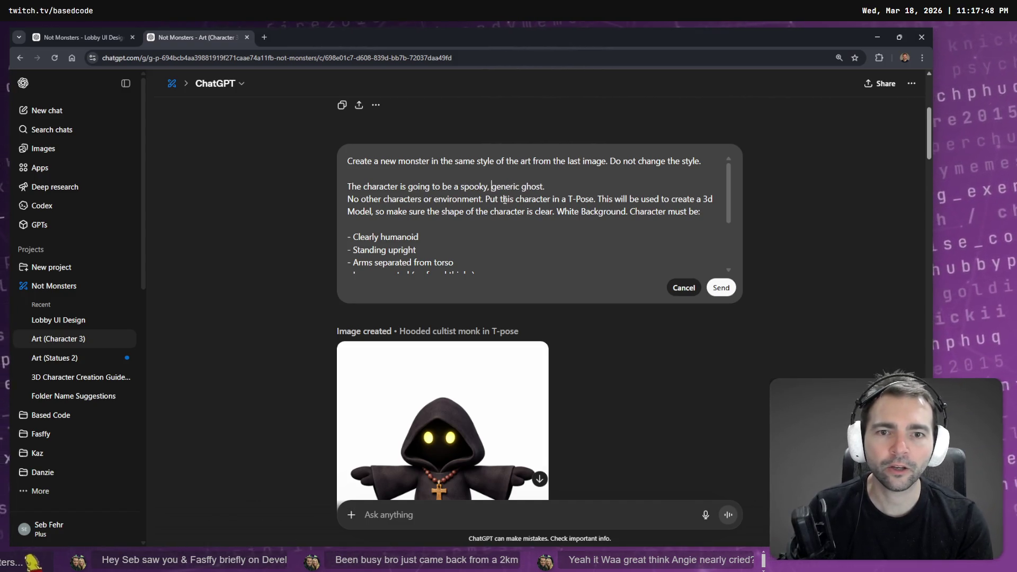
Add a blank line after the ghost sentence, then return to the Not Monster board
key(End)
key(Return)
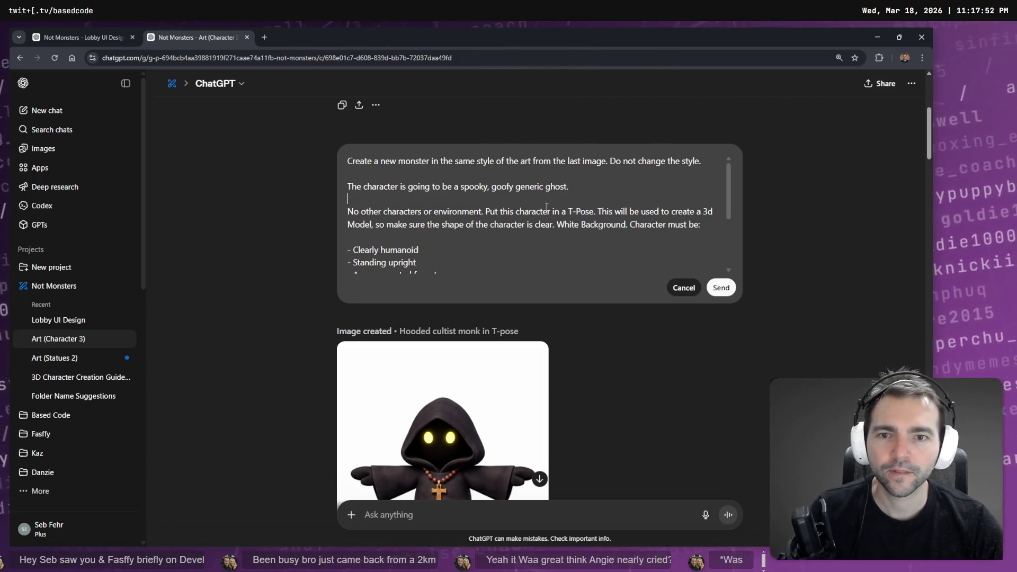
click(623, 185)
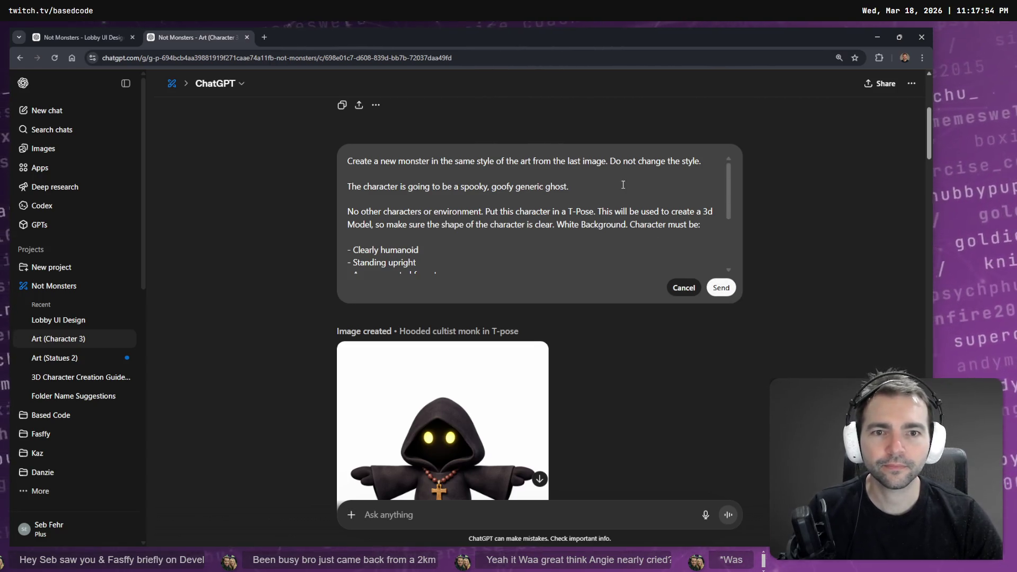
scroll(622, 185, down, 3)
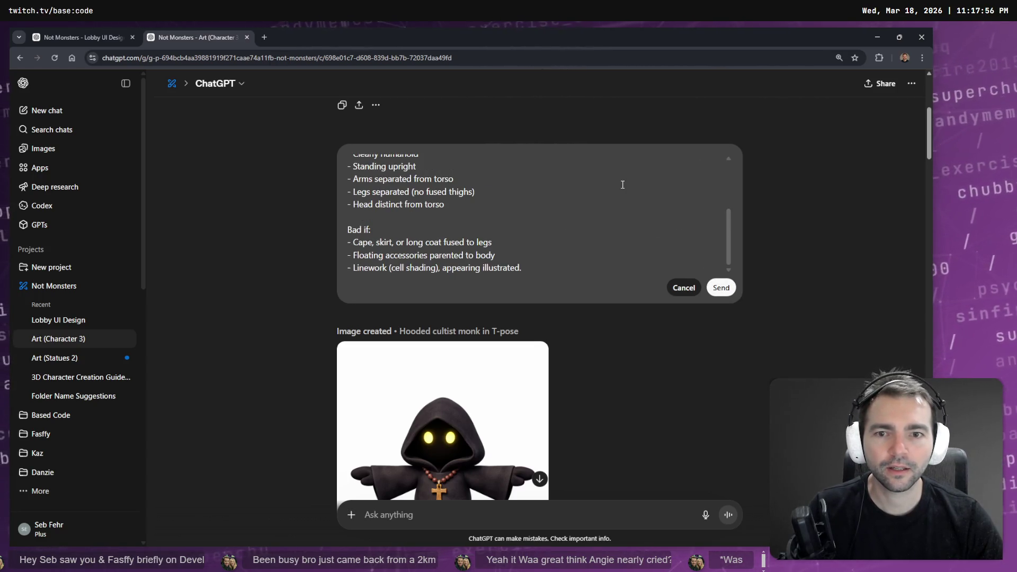
scroll(621, 185, up, 3)
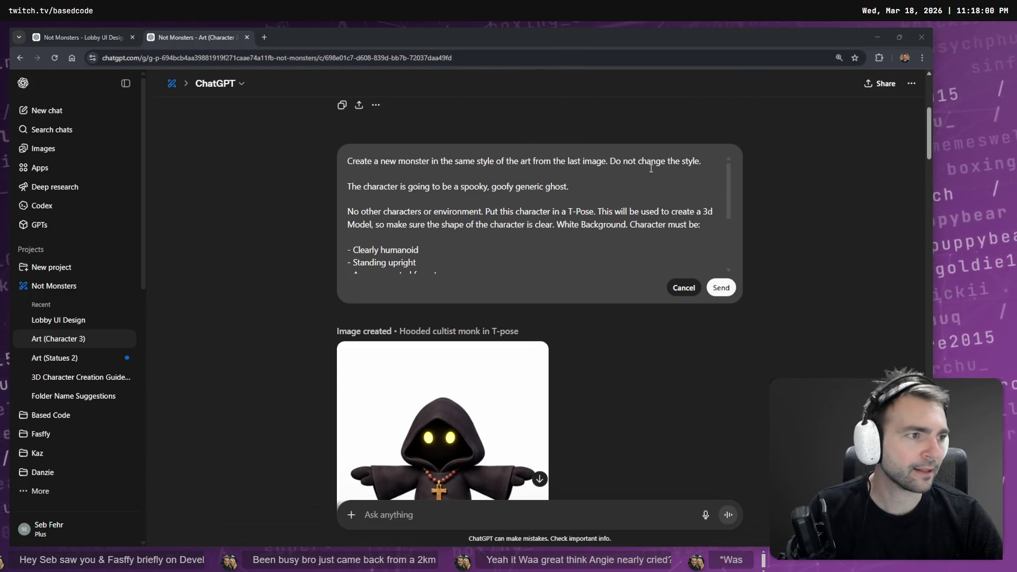
key(alt+Tab)
scroll(559, 295, left, 5)
Copy the key-art style bullet from the Prompting Key Art note and return to ChatGPT
scroll(545, 295, down, 10)
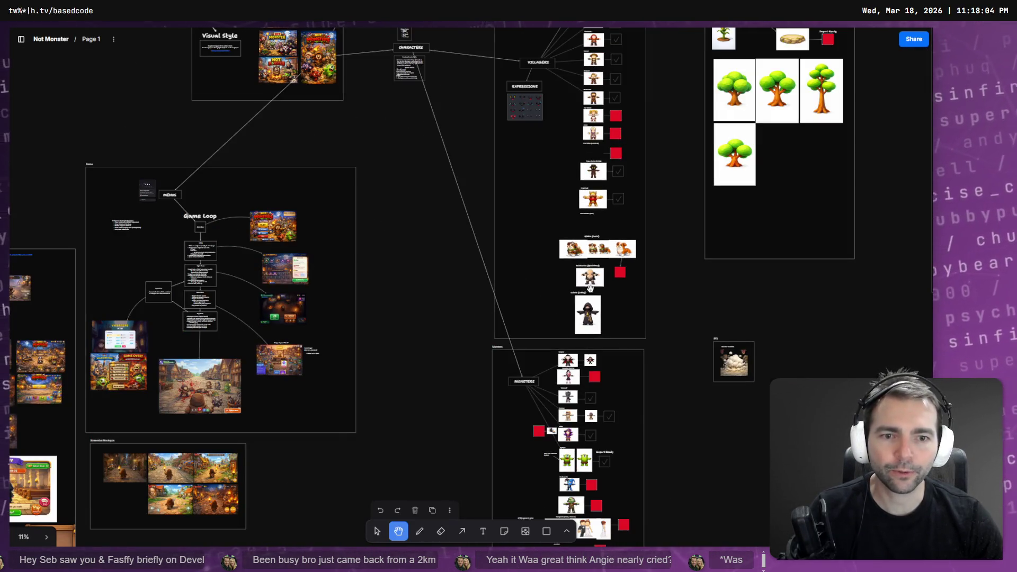
scroll(570, 314, up, 5)
scroll(571, 313, left, 3)
scroll(618, 420, left, 3)
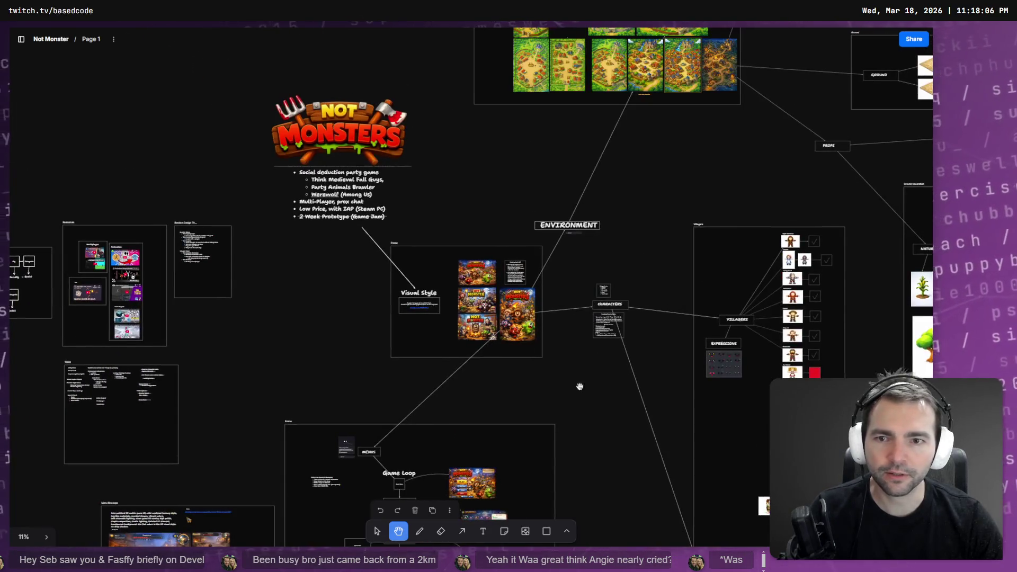
scroll(618, 420, down, 4)
mouse_move(362, 49)
mouse_down()
mouse_move(304, 141)
mouse_move(233, 132)
mouse_move(255, 93)
mouse_move(336, 74)
mouse_move(422, 257)
mouse_move(413, 268)
mouse_move(110, 123)
mouse_up()
scroll(385, 166, up, 10)
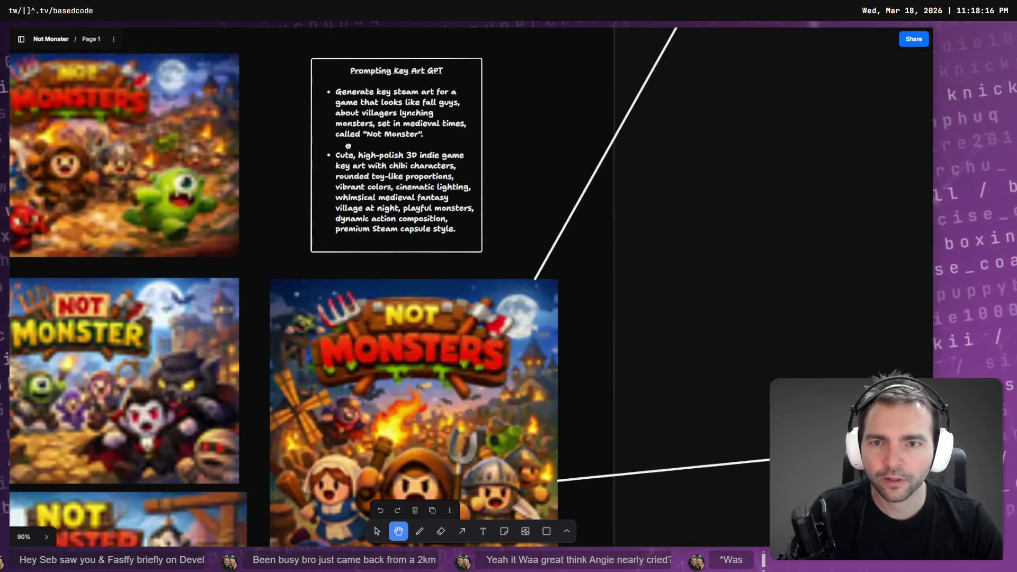
key(v)
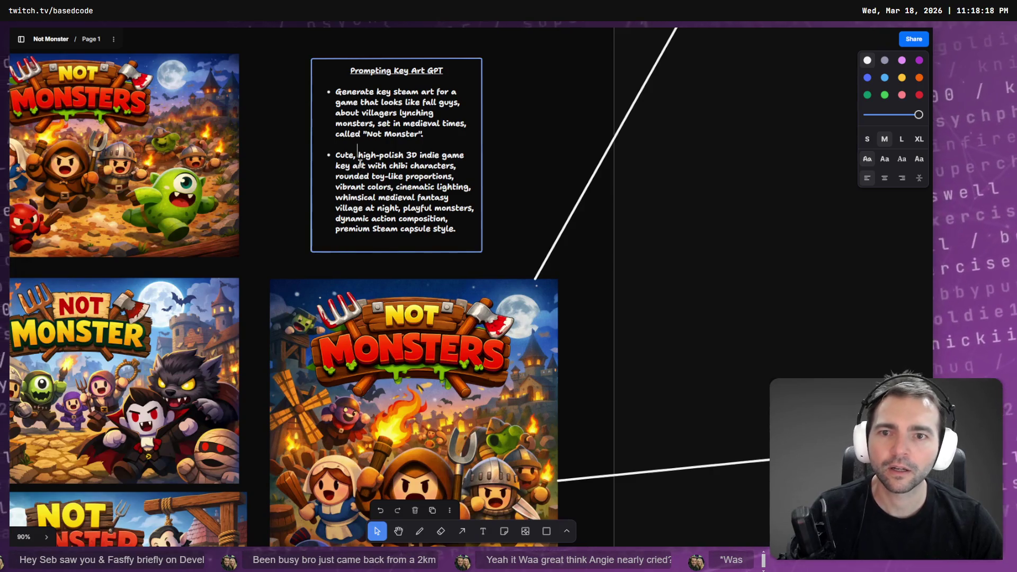
click(339, 156)
mouse_move(340, 156)
mouse_down()
mouse_move(469, 217)
mouse_move(463, 249)
mouse_up()
key(alt+Tab)
scroll(490, 263, down, 3)
scroll(490, 249, up, 5)
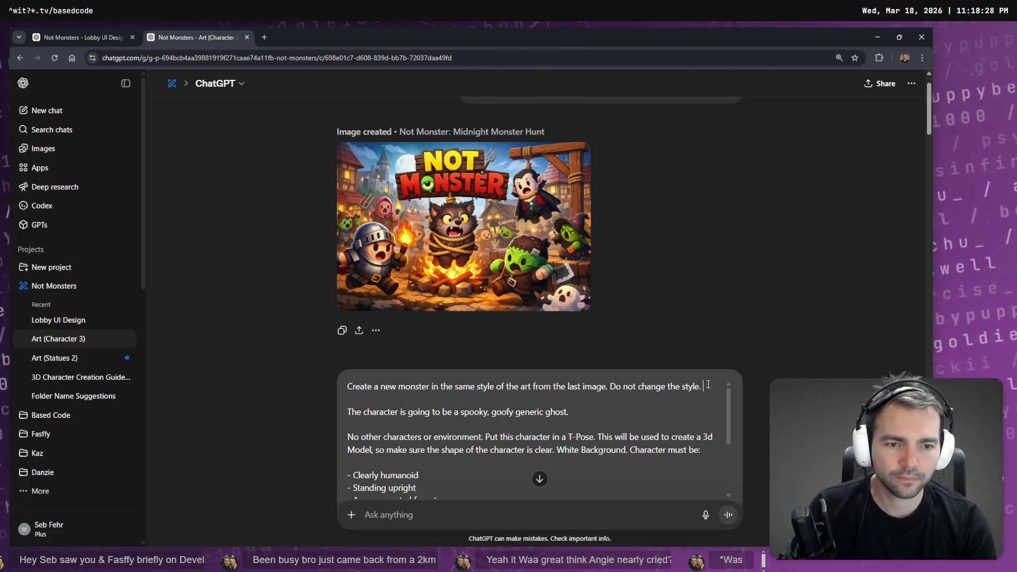
Add 'The style is:' with the quoted key-art style text, send the prompt, and hide the chat list
key(Return)
key(Return)
text(The sty)
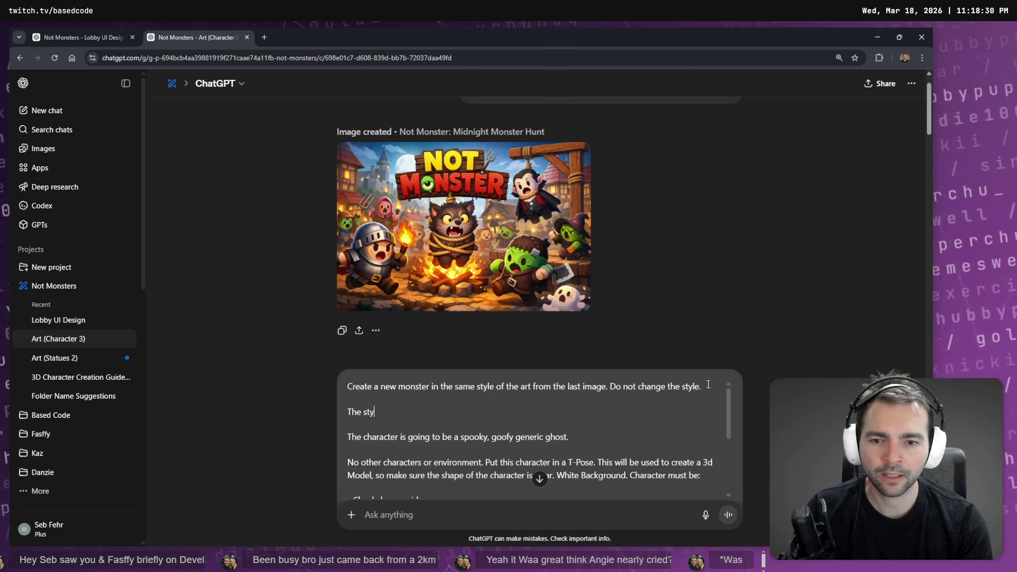
key(Return)
key(Return)
text(`)
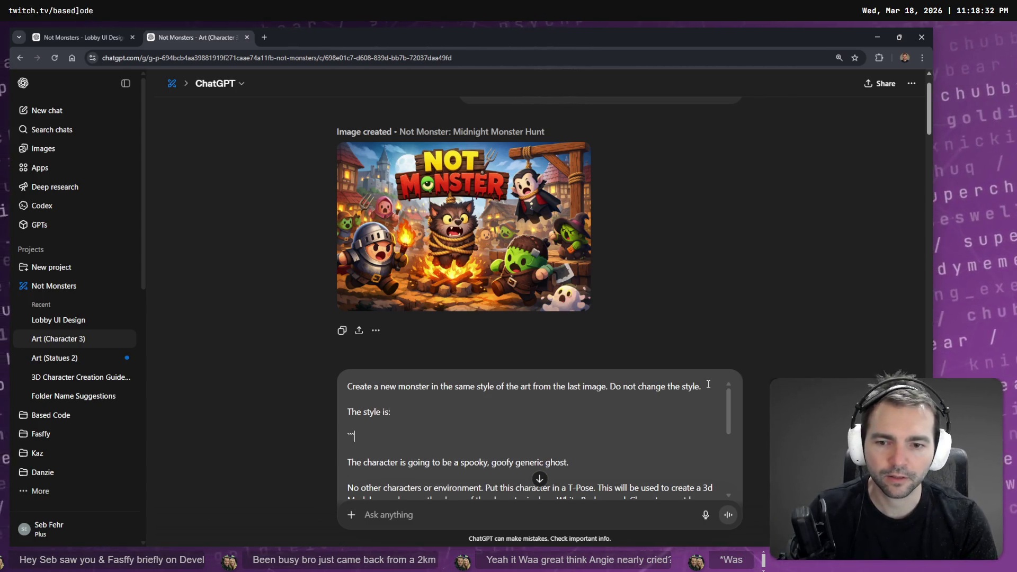
text("Cute, high-polish 3D indie game key art with chibi characters, rounded toy-like proportions, vibrant colors, cinematic lighting, whimsical medieval fantasy village at night, playful monsters, dynamic action composition, premium Steam capsule style.)
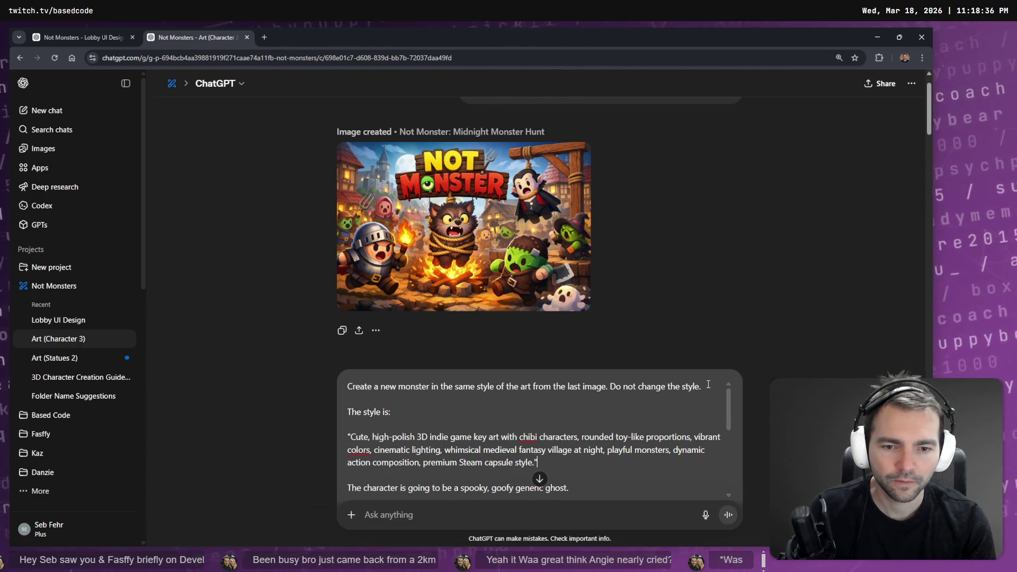
scroll(547, 211, down, 5)
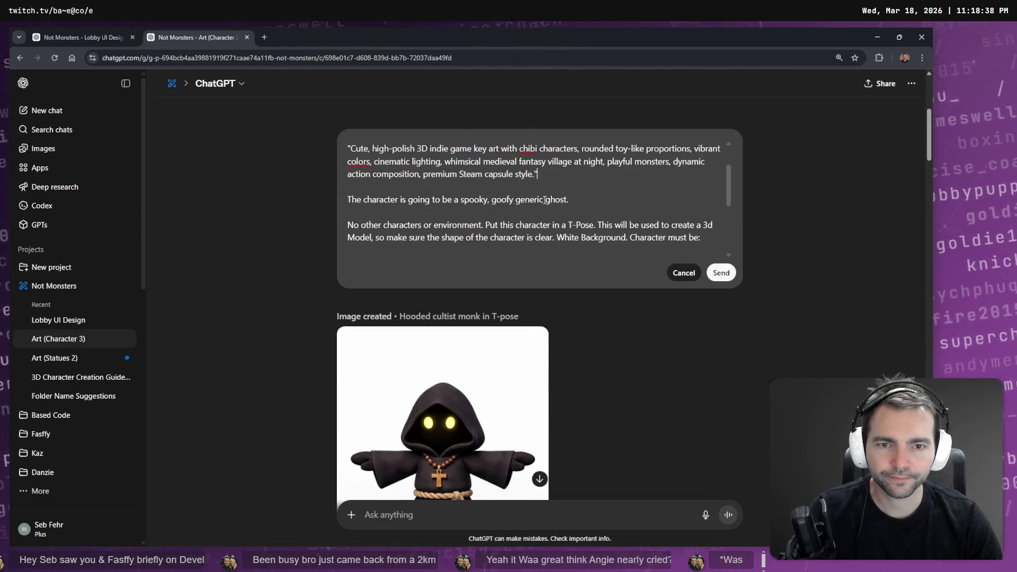
scroll(547, 199, down, 3)
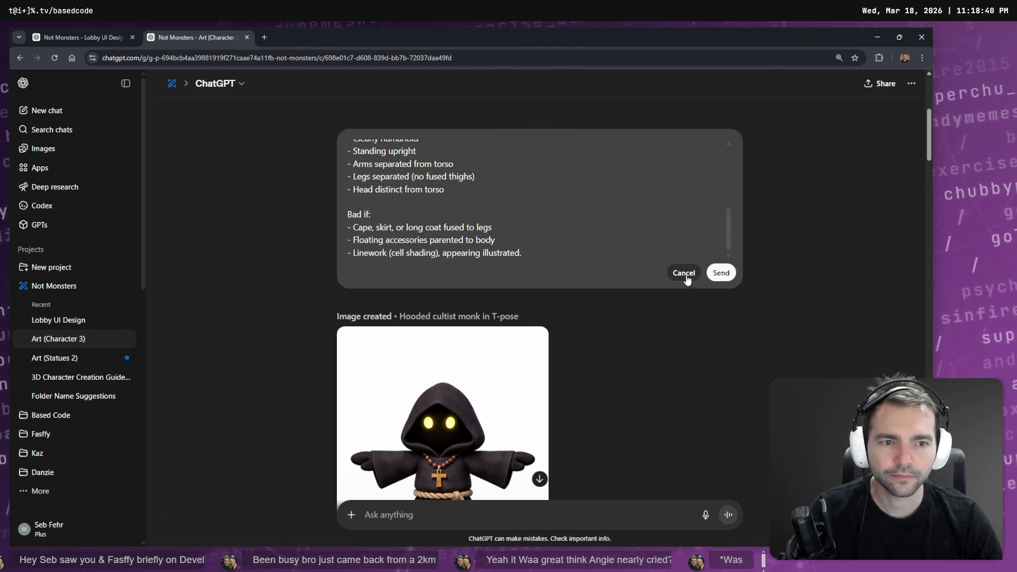
click(720, 272)
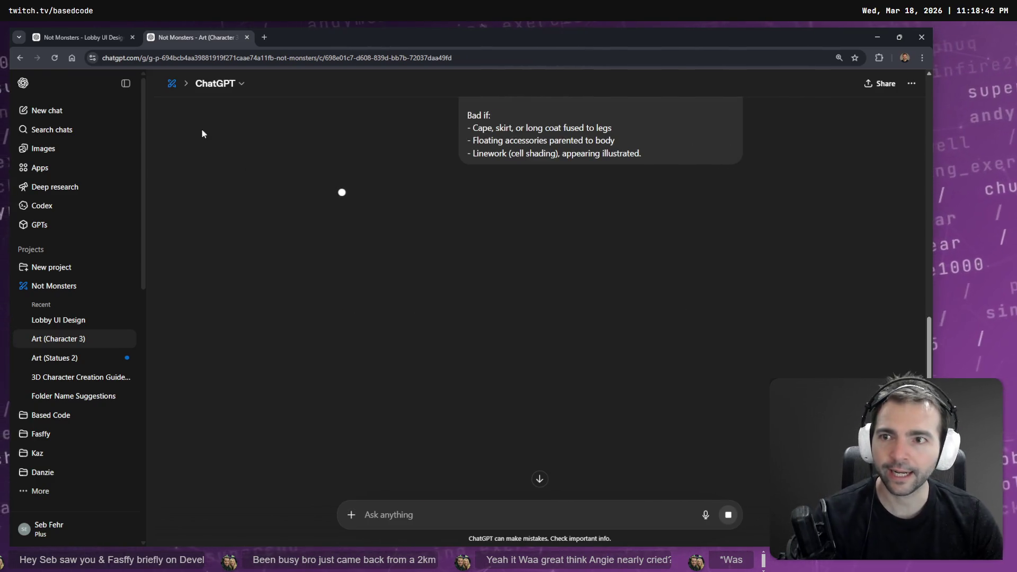
click(126, 83)
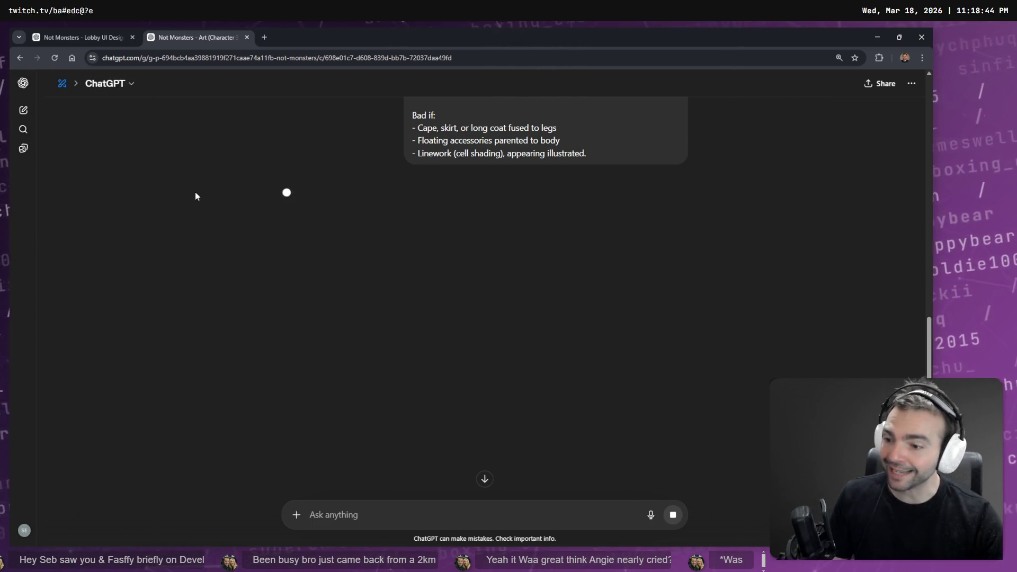
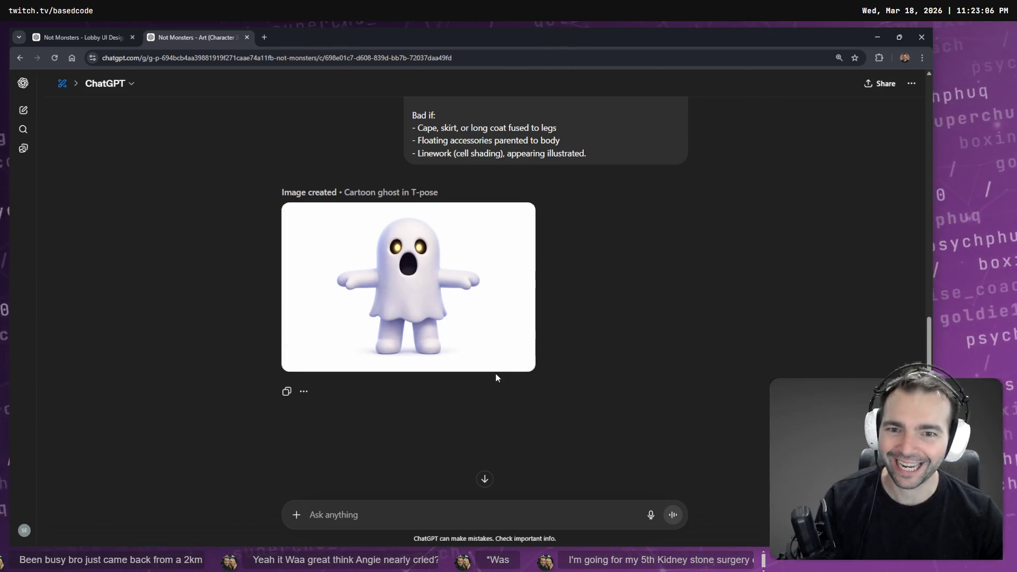
Dictate a request for the ghost image without glowing eyes and without legs, and submit it
click(448, 367)
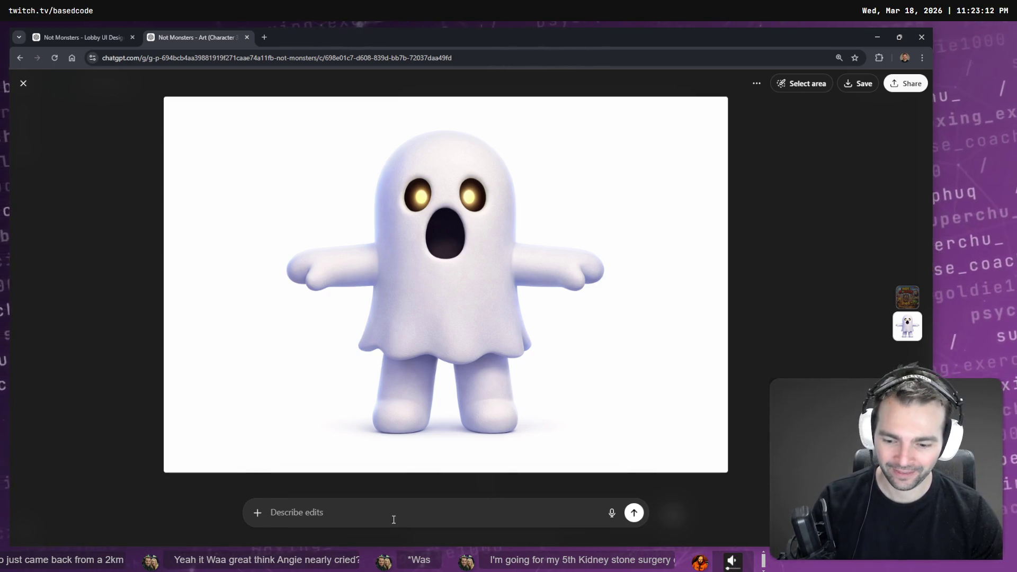
key(super+h)
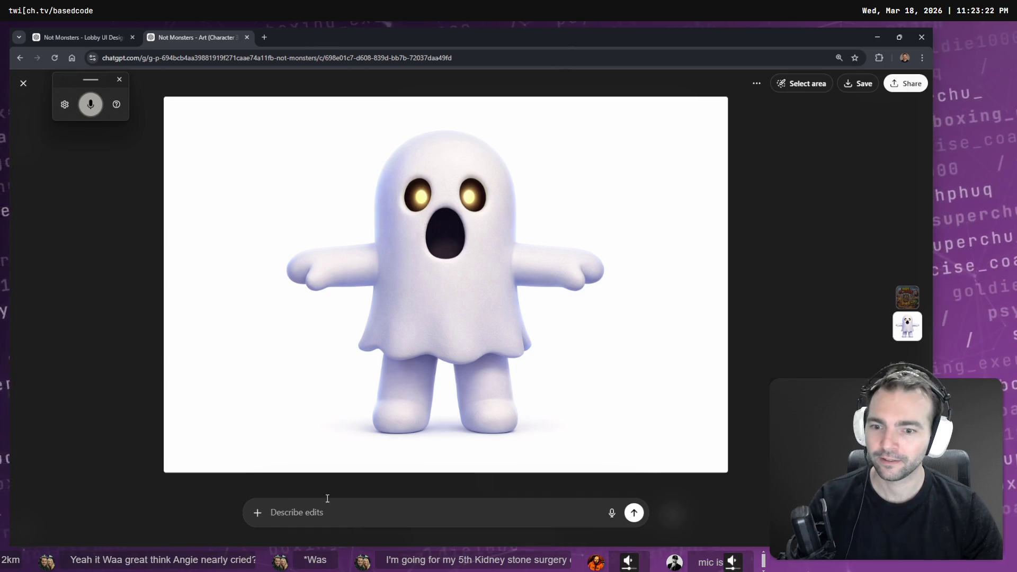
text(Remove the glow in)
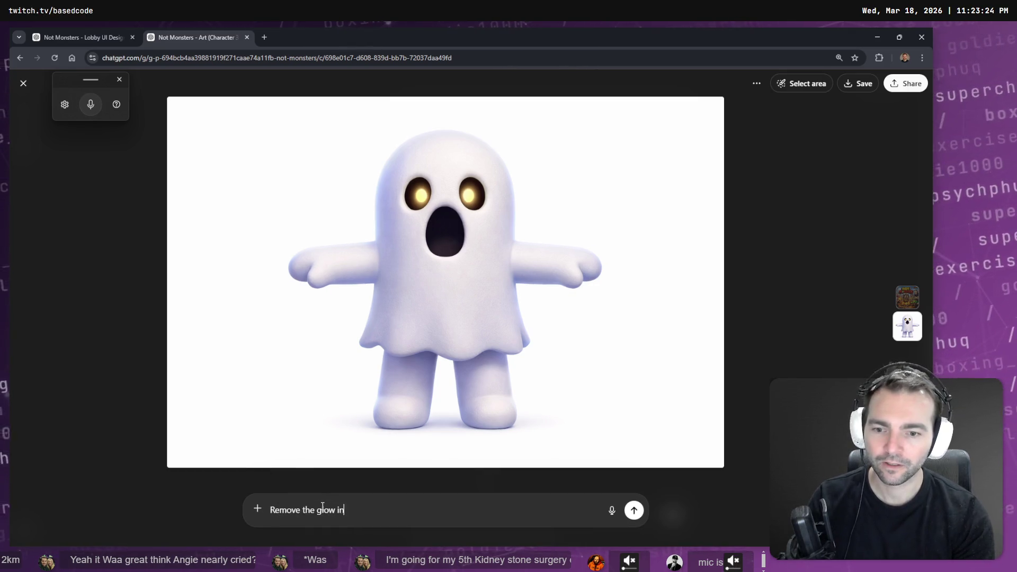
text( the eyes, and complet)
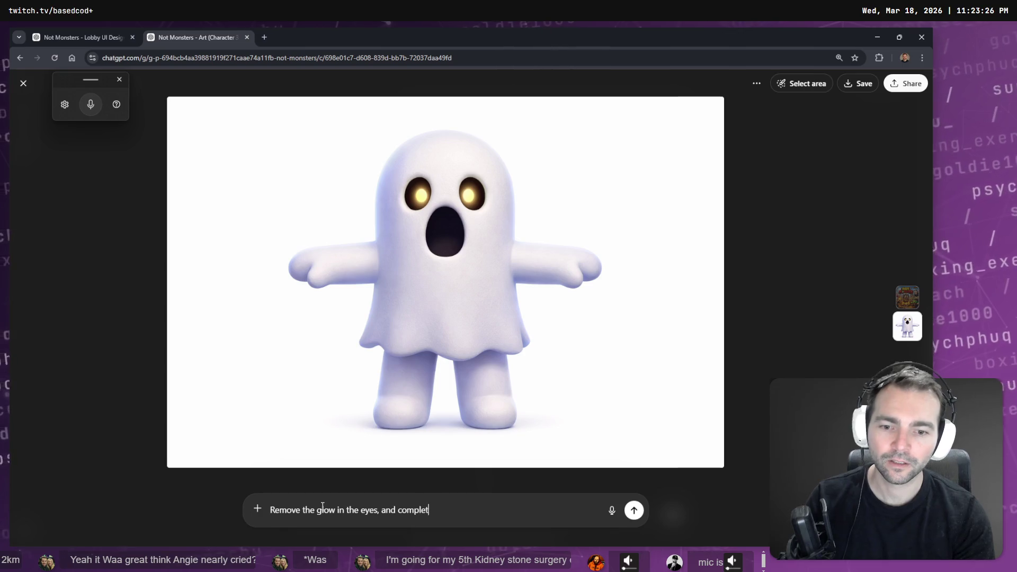
text(gs.)
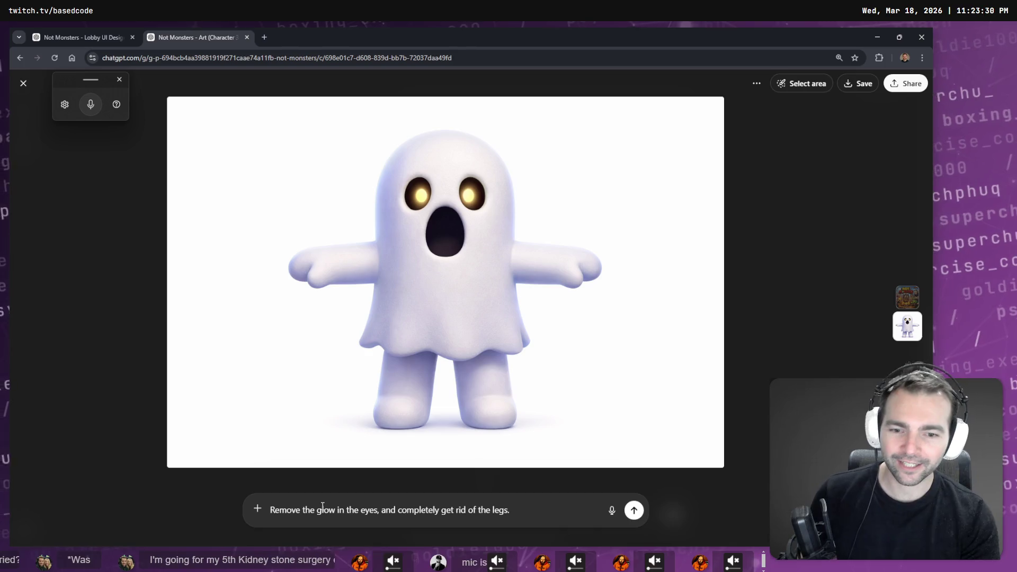
key(Return)
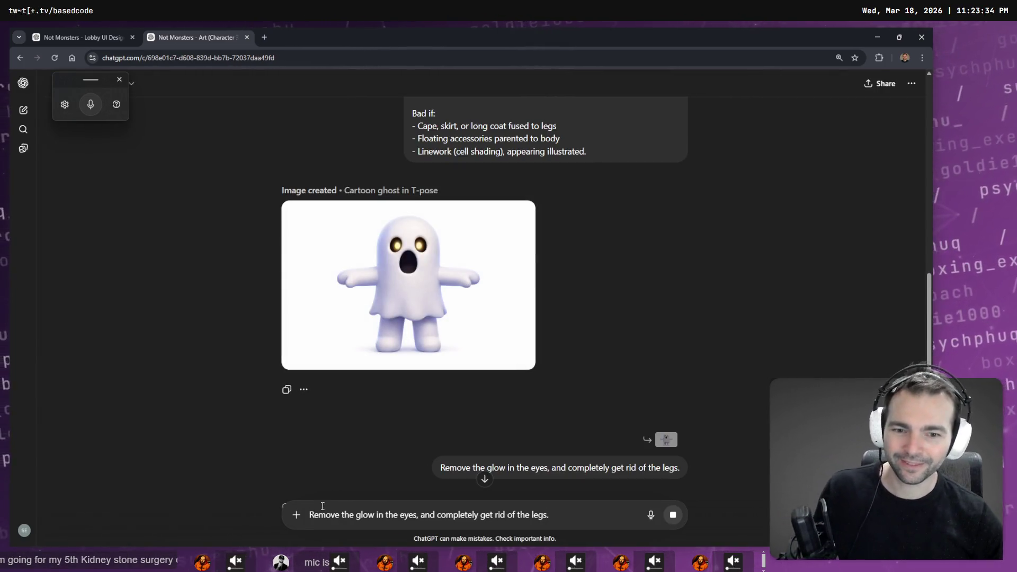
key(ctrl+a)
Delete the leftover request text and view the new legless ghost image full size
key(BackSpace)
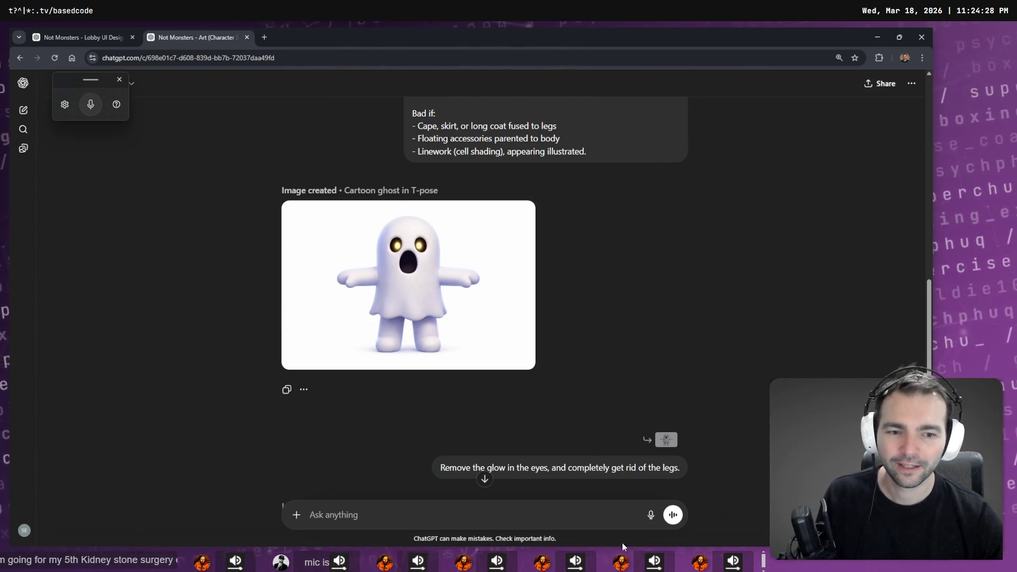
scroll(525, 295, down, 5)
click(368, 284)
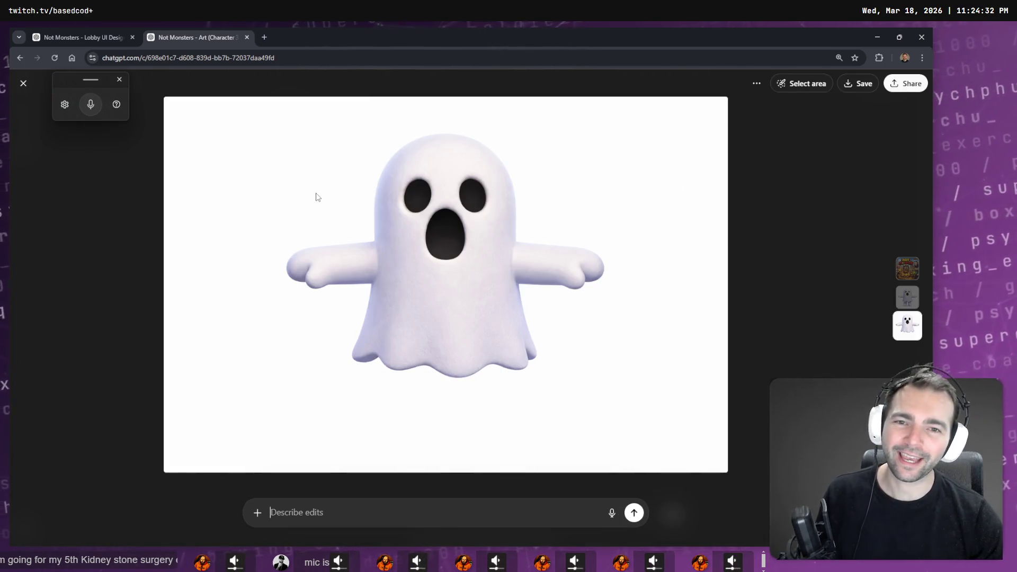
Copy the legless ghost image to the clipboard and switch to the Godot editor
right_click(407, 243)
click(448, 281)
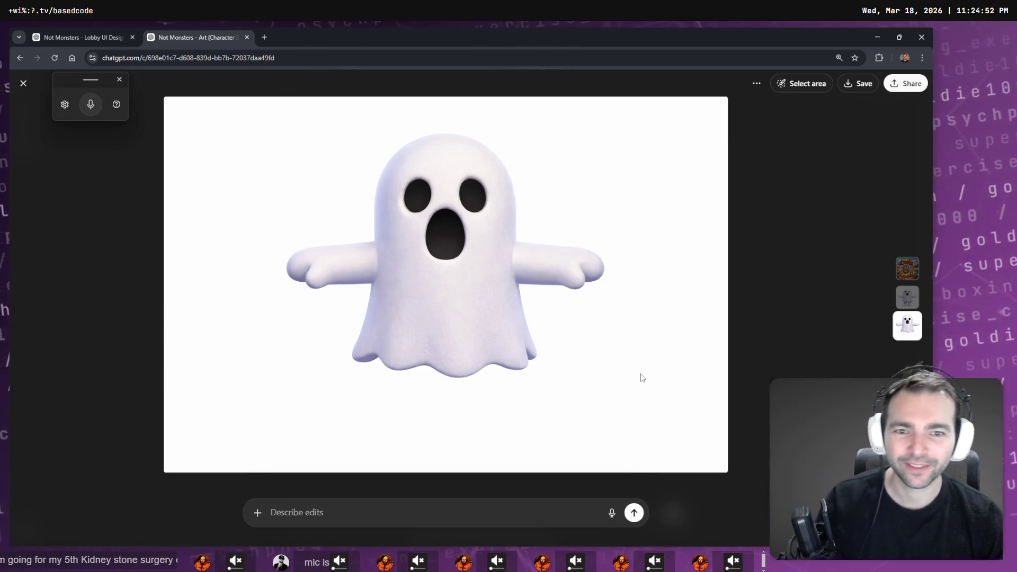
right_click(537, 300)
click(561, 338)
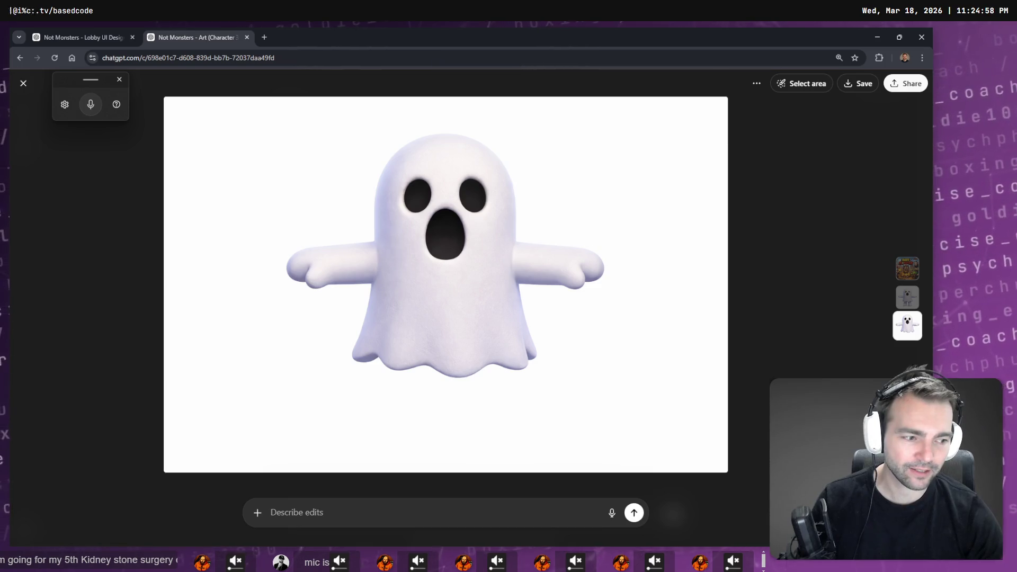
key(alt+Tab)
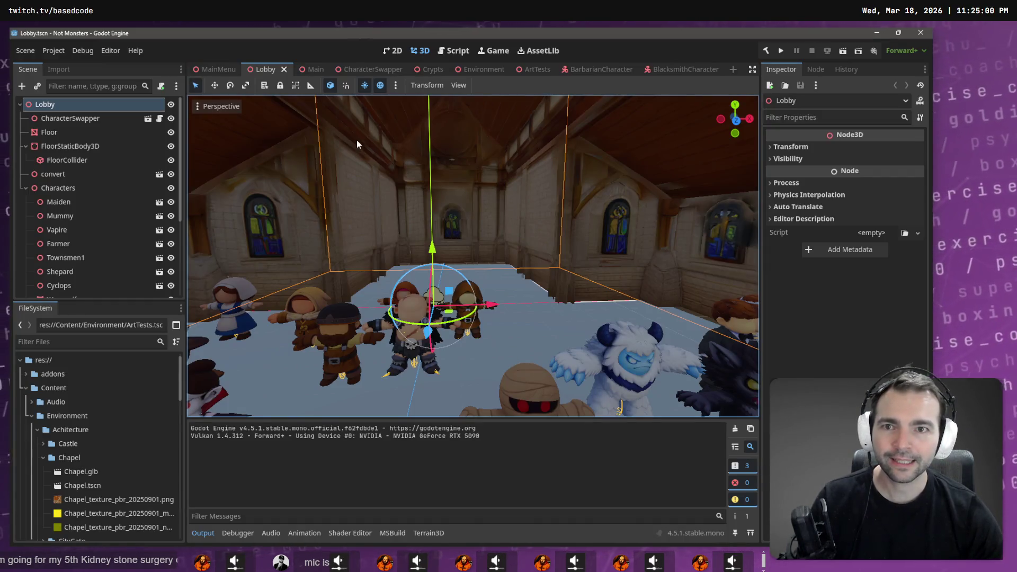
Switch from Godot's Lobby scene back to the ChatGPT conversation
key(alt+Tab)
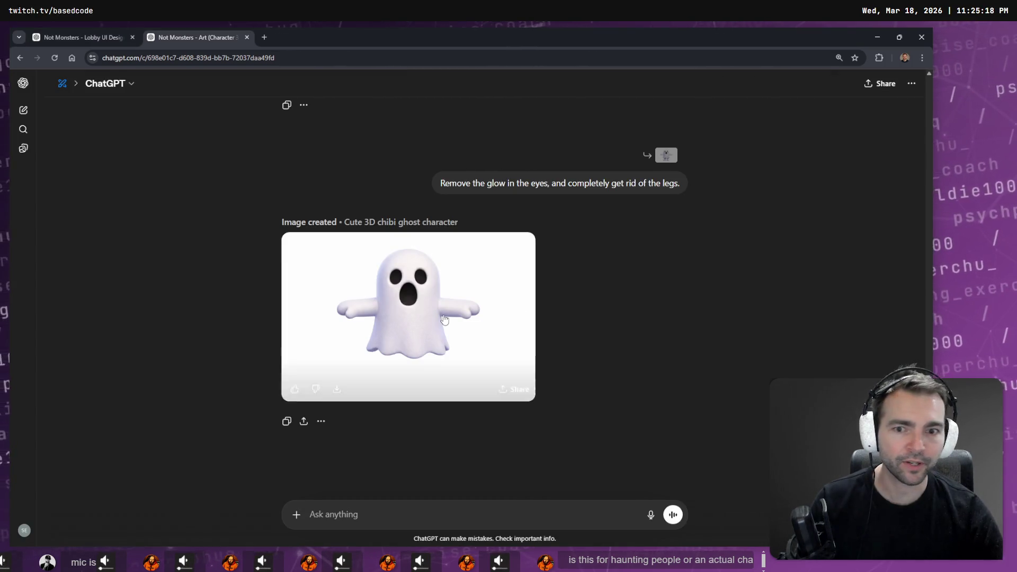
Copy the full-size legless ghost image again and switch to the Not Monster whiteboard
click(444, 320)
right_click(469, 259)
click(487, 298)
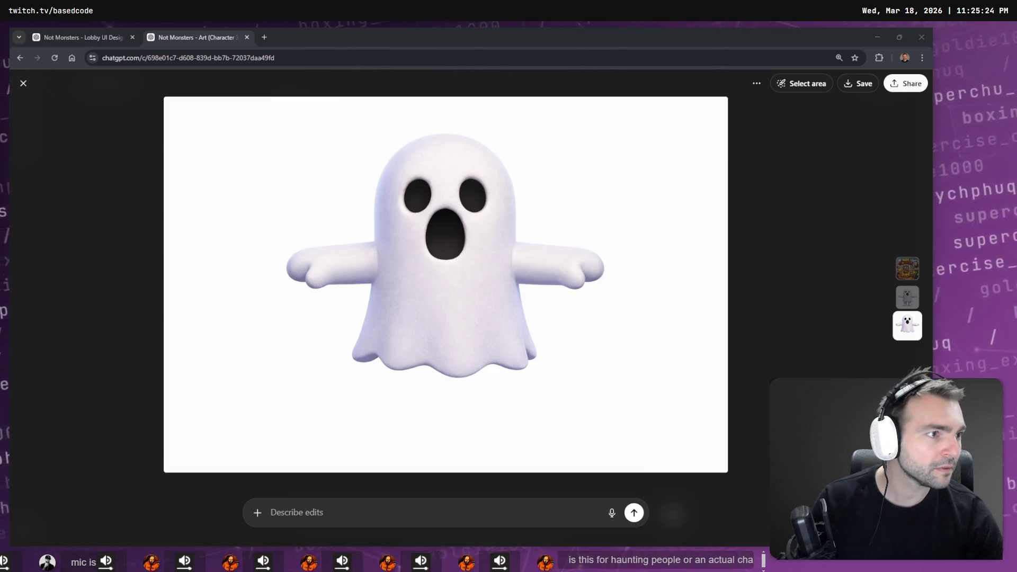
key(alt+Tab)
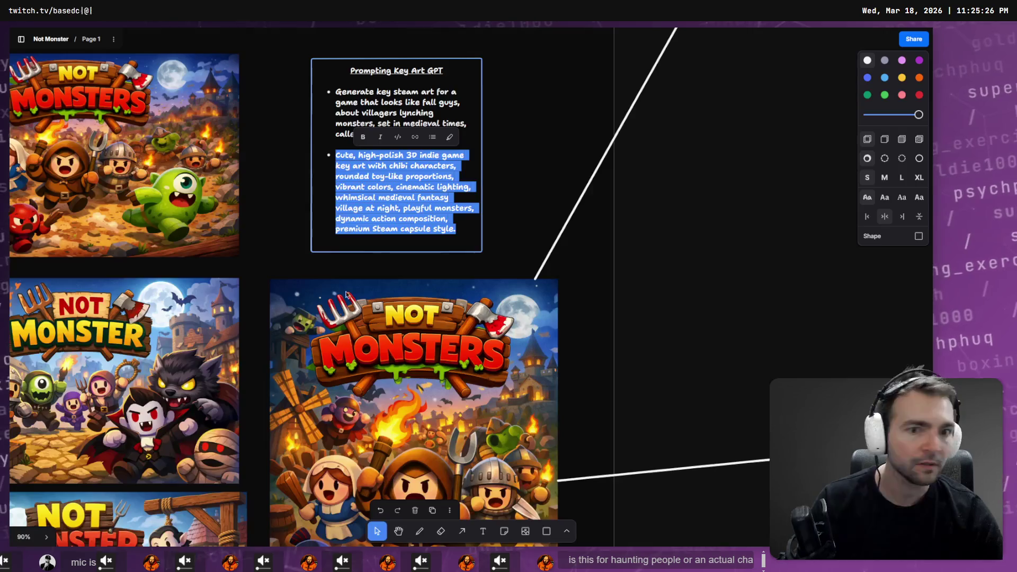
Shift the Cultist (Lobby) image and its label left to free space beside it
scroll(686, 279, right, 10)
scroll(686, 278, down, 15)
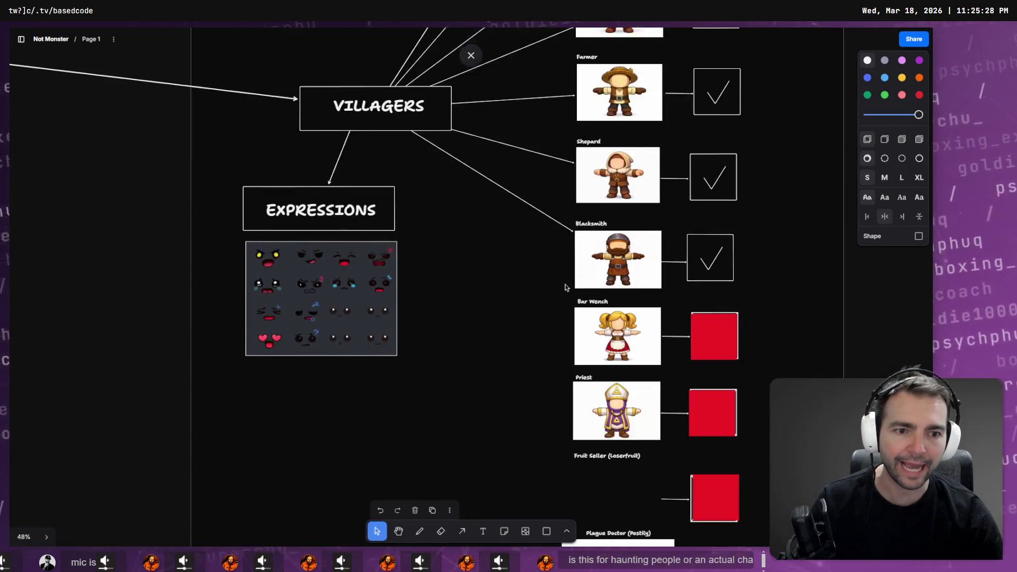
scroll(422, 159, down, 8)
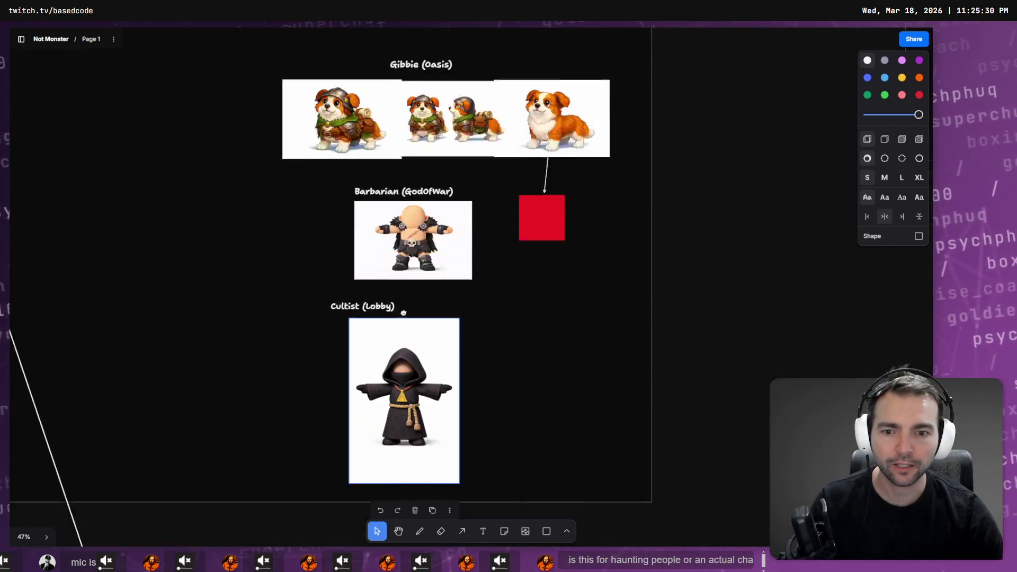
click(399, 219)
mouse_move(434, 277)
mouse_down()
mouse_move(251, 222)
mouse_move(141, 244)
mouse_move(194, 251)
mouse_up()
click(303, 287)
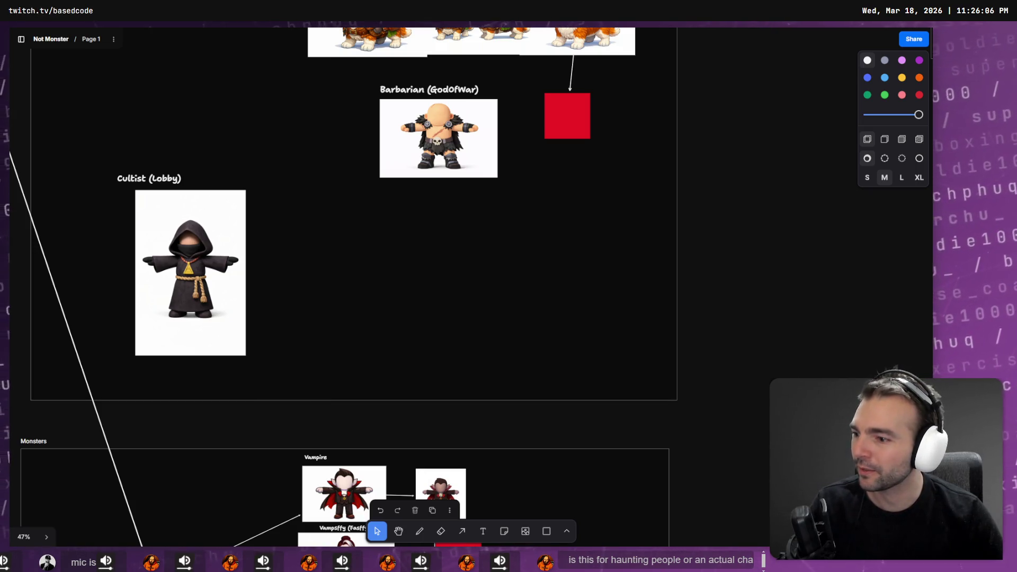
Shrink the pasted ghost image and position it next to the Cultist (Lobby) figure
click(364, 309)
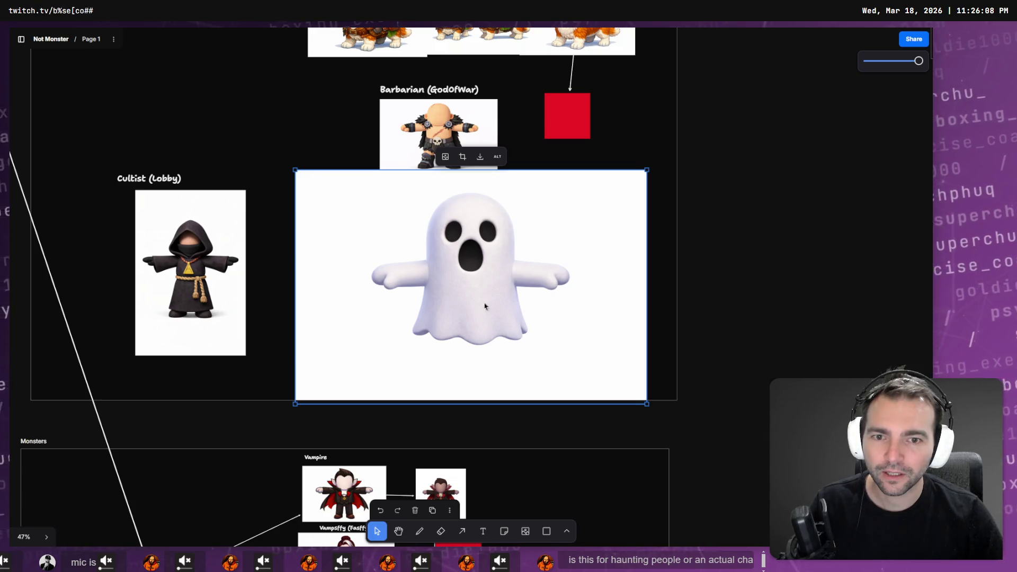
mouse_move(649, 406)
mouse_down()
mouse_move(431, 262)
mouse_move(465, 284)
mouse_up()
mouse_move(377, 215)
mouse_down()
mouse_move(412, 283)
mouse_move(403, 274)
mouse_up()
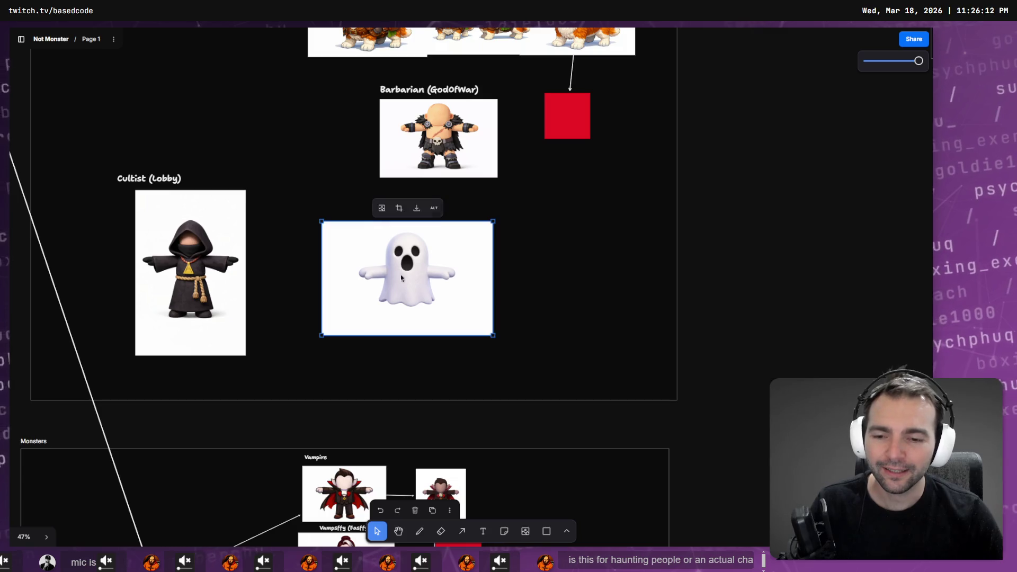
scroll(215, 201, down, 5)
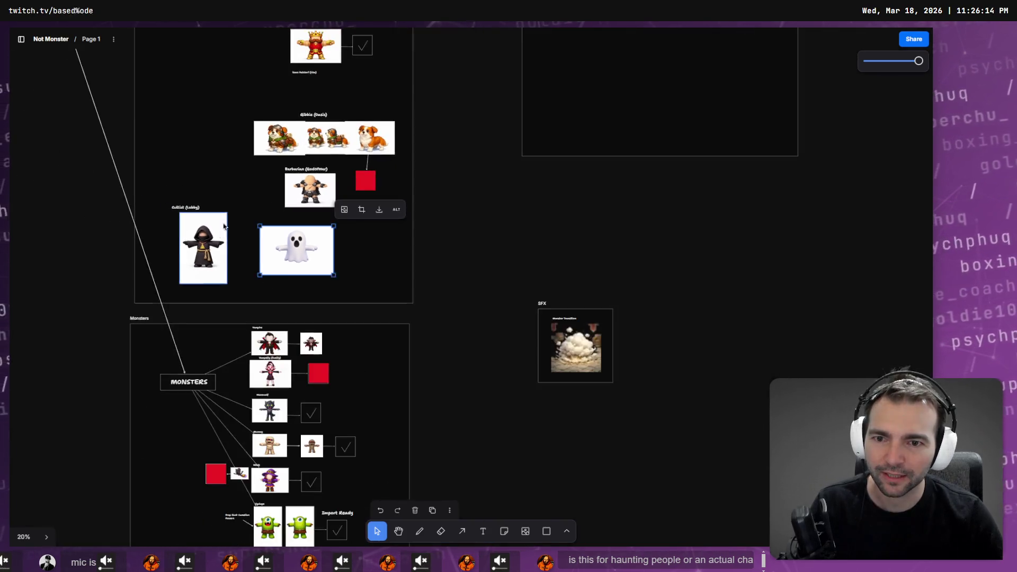
mouse_move(227, 128)
mouse_down()
mouse_move(318, 469)
mouse_move(219, 48)
mouse_up()
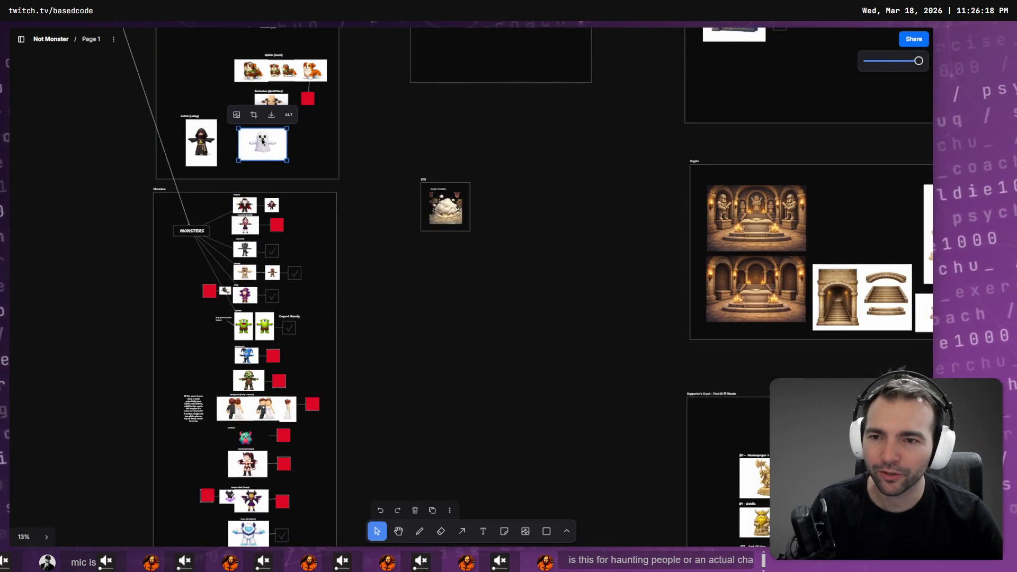
scroll(262, 141, up, 5)
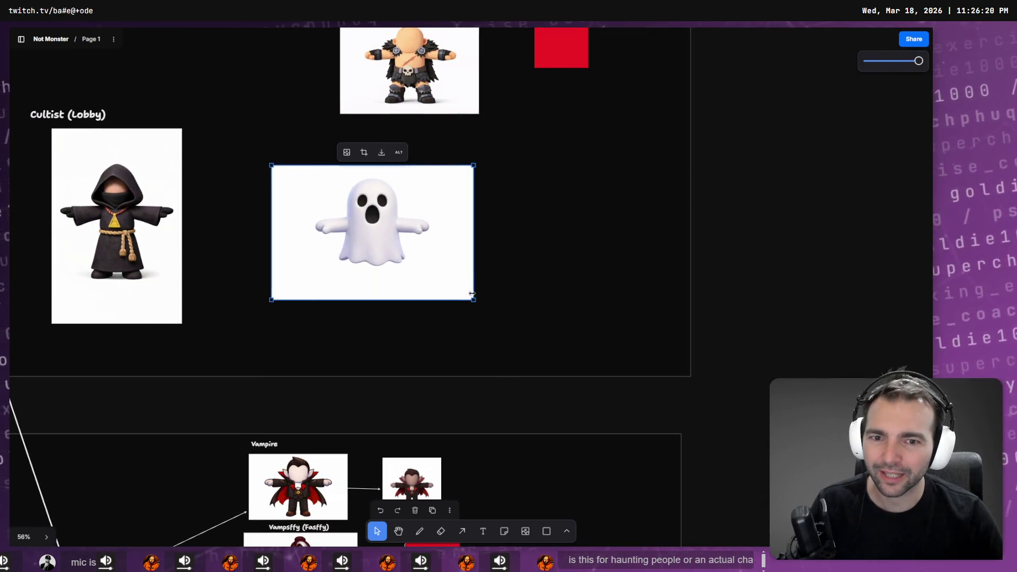
drag(474, 300, 450, 284)
drag(367, 223, 392, 238)
Add a 'Ghost (Lobby & Dead)' text label above the ghost image
key(t)
click(295, 162)
text(GHOST)
key(BackSpace)
key(BackSpace)
key(BackSpace)
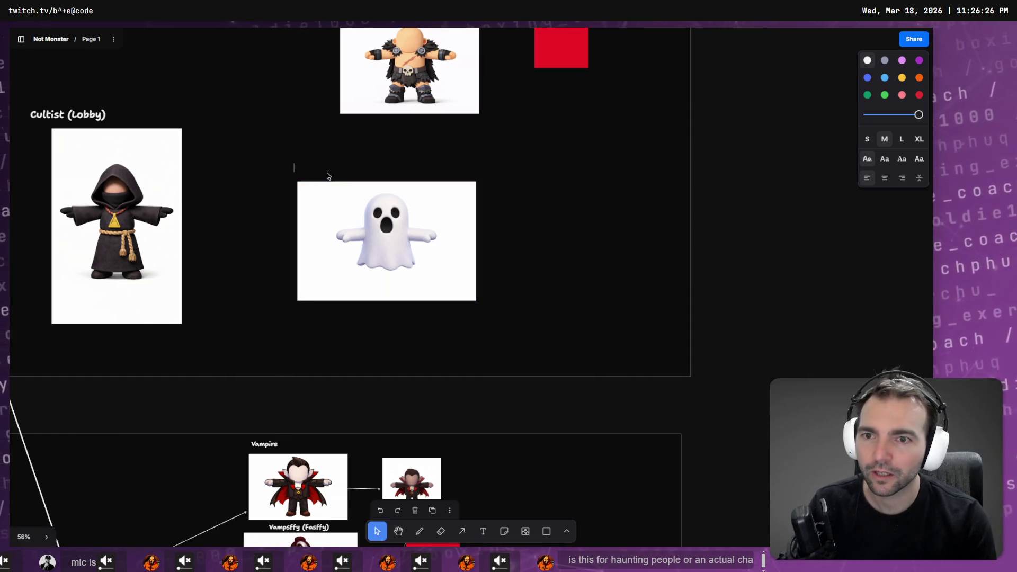
text(Ghost (Lobby)
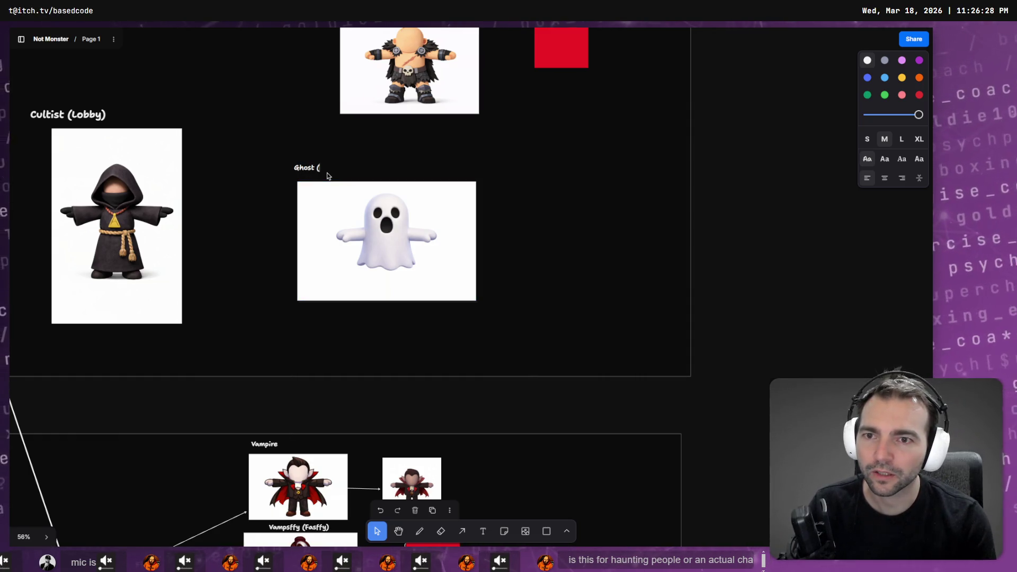
text( & Dead))
Extend the label to read 'Ghost (Lobby & Dead Spectating)'
click(297, 245)
click(321, 168)
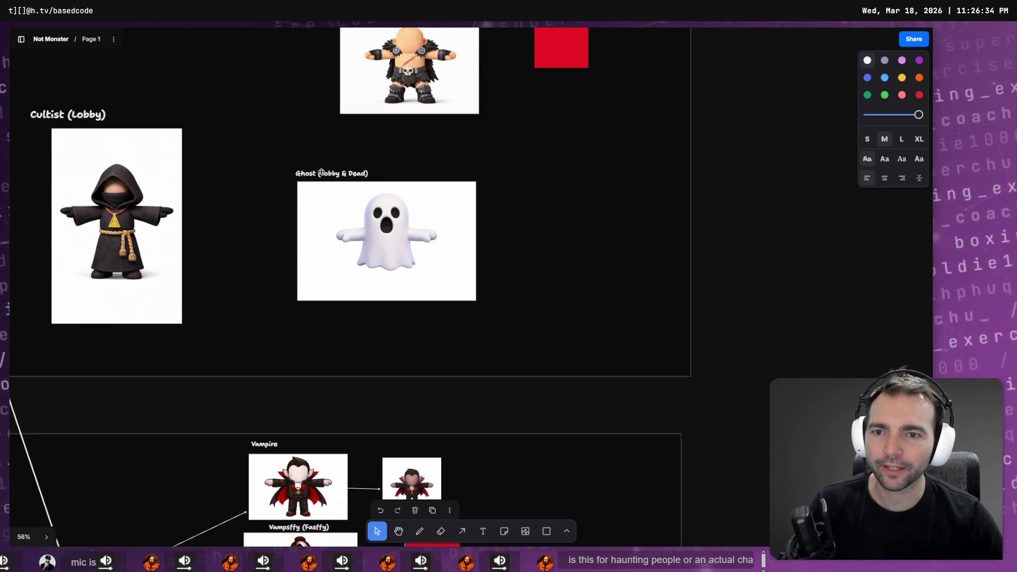
double_click(363, 170)
click(365, 171)
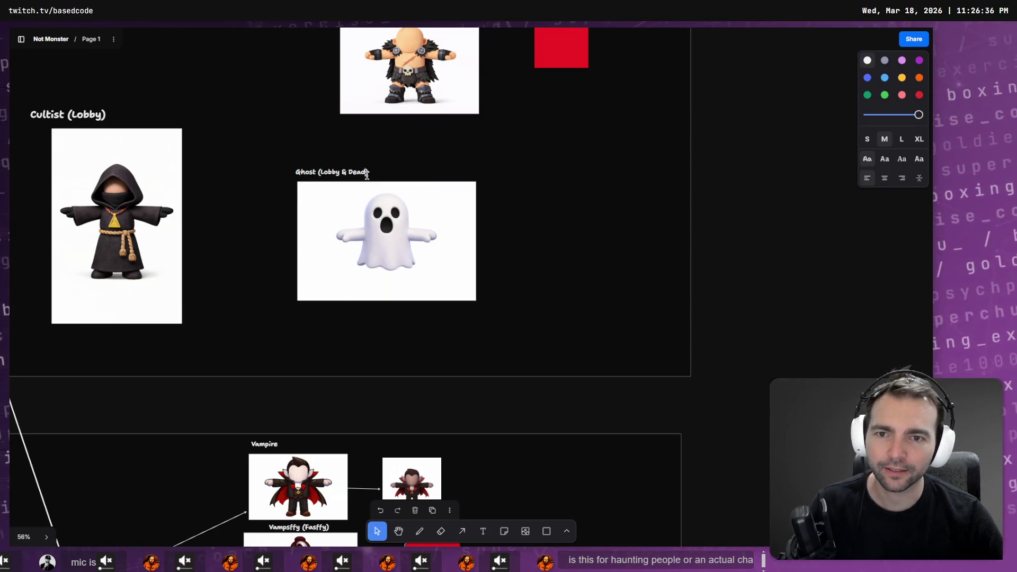
text(Spectating)
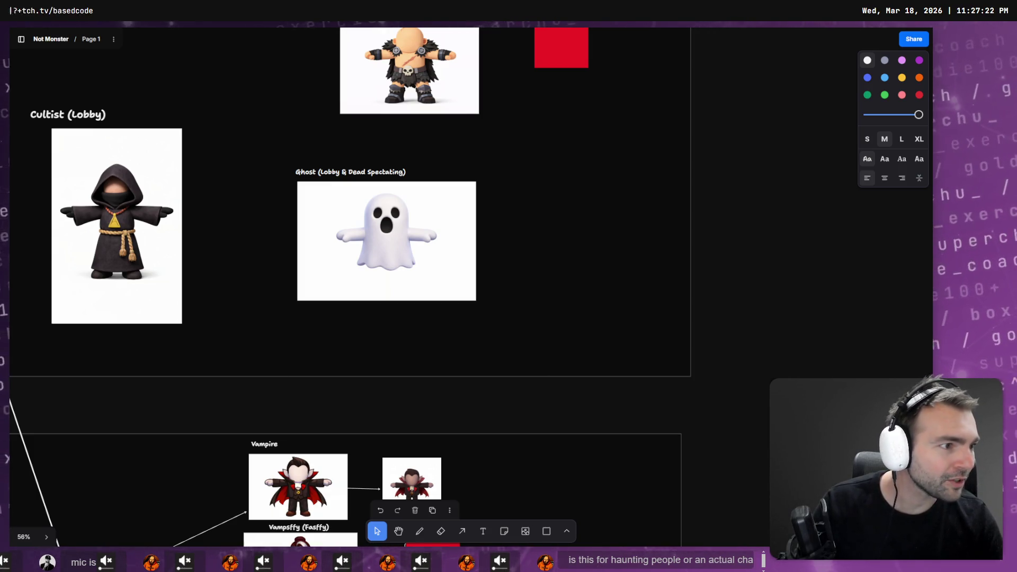
key(alt+Tab)
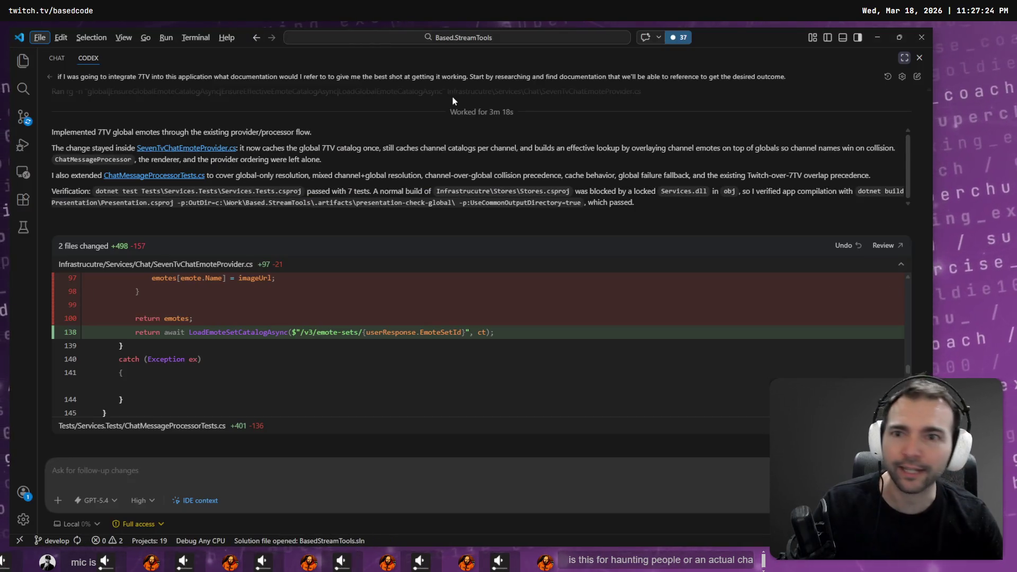
Open the Based.NotMonsters workspace and drop Not Monsters GDD.md from Downloads into the Codex chat
click(40, 37)
mouse_move(143, 157)
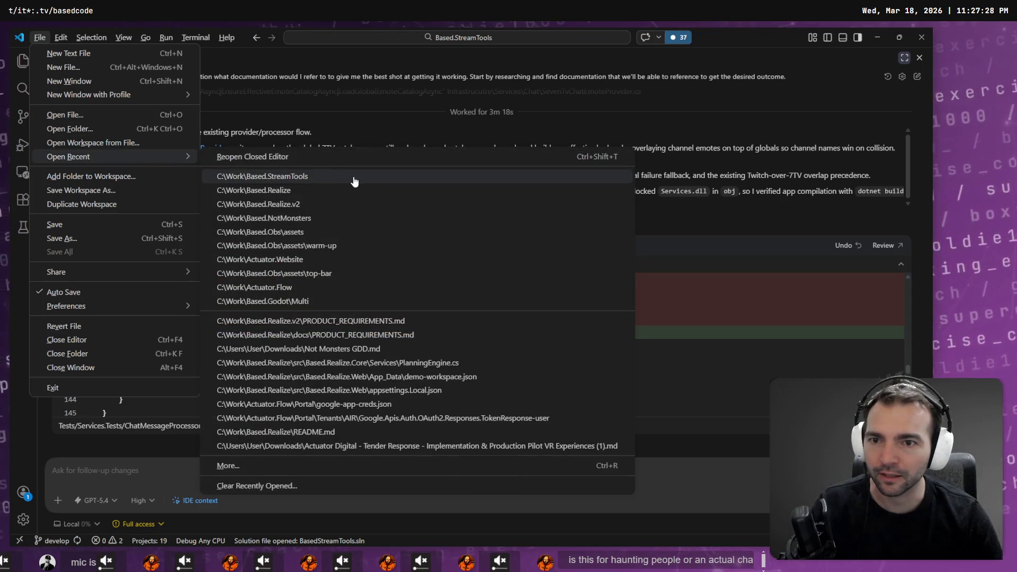
click(360, 220)
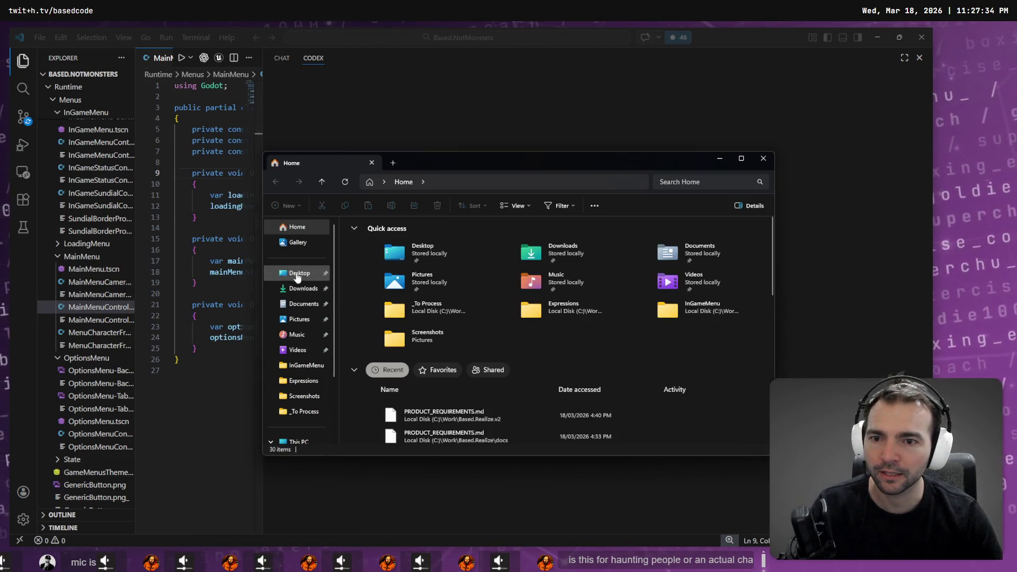
click(304, 288)
mouse_move(387, 264)
mouse_down()
mouse_move(345, 127)
mouse_move(374, 60)
mouse_move(279, 70)
mouse_move(163, 151)
mouse_up()
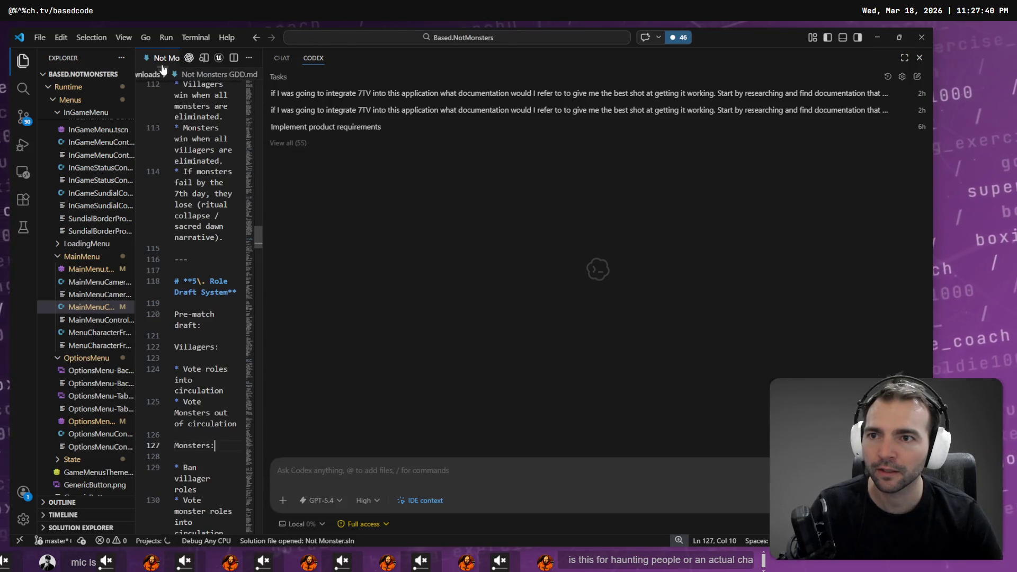
Close the AI chat panel and show Not Monsters GDD.md as a rendered Markdown preview
right_click(164, 58)
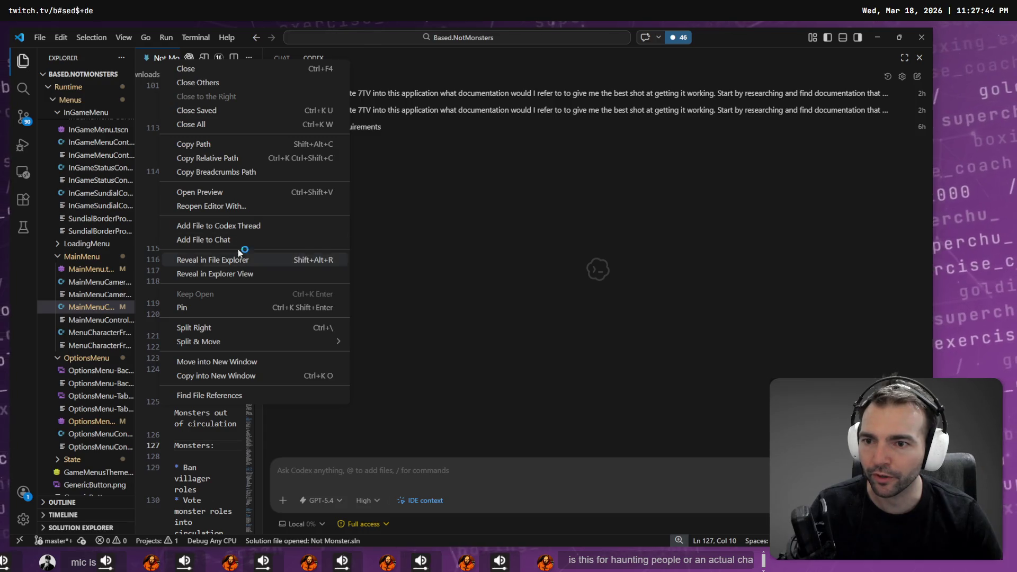
click(390, 65)
click(920, 57)
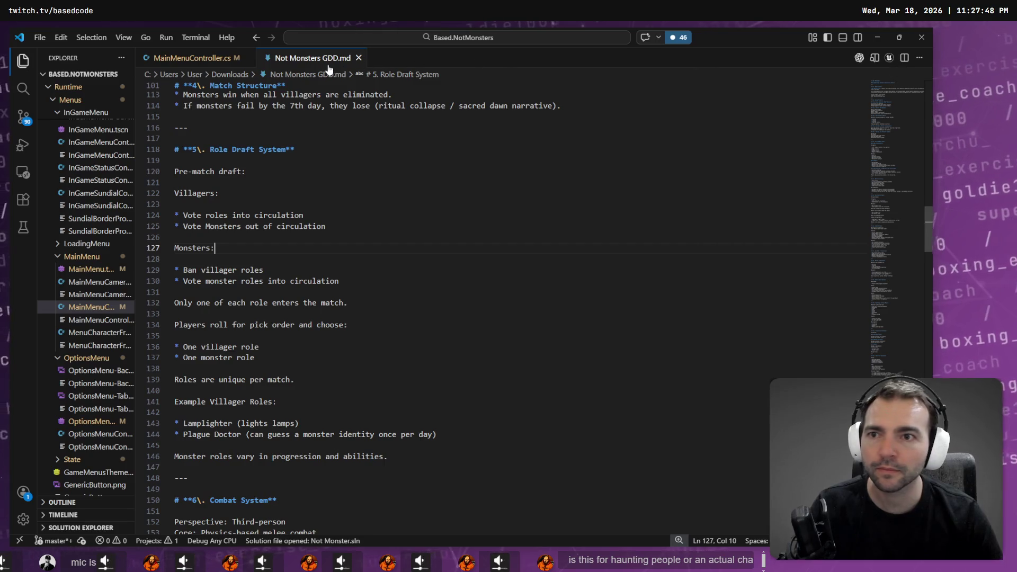
right_click(319, 63)
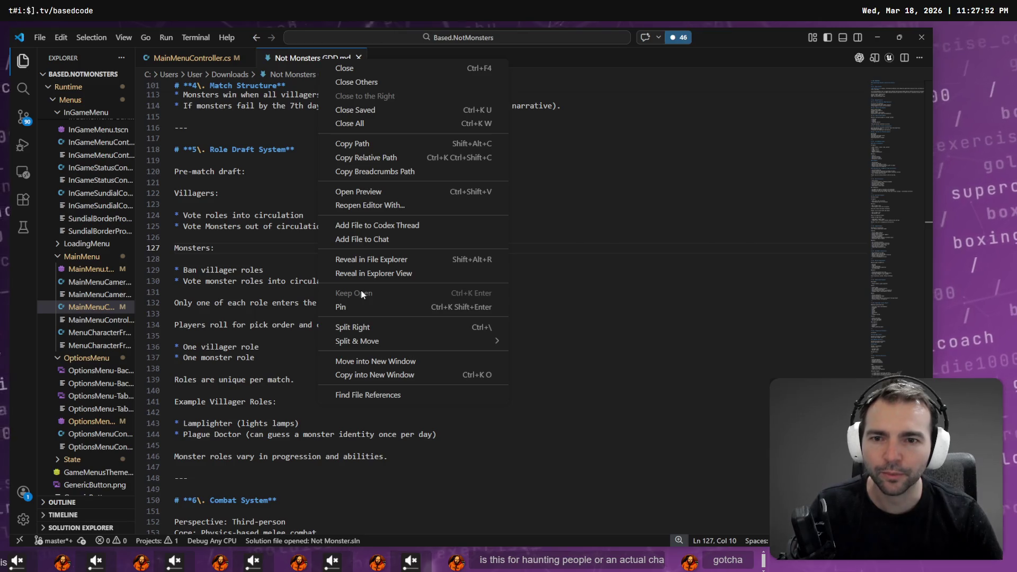
click(380, 190)
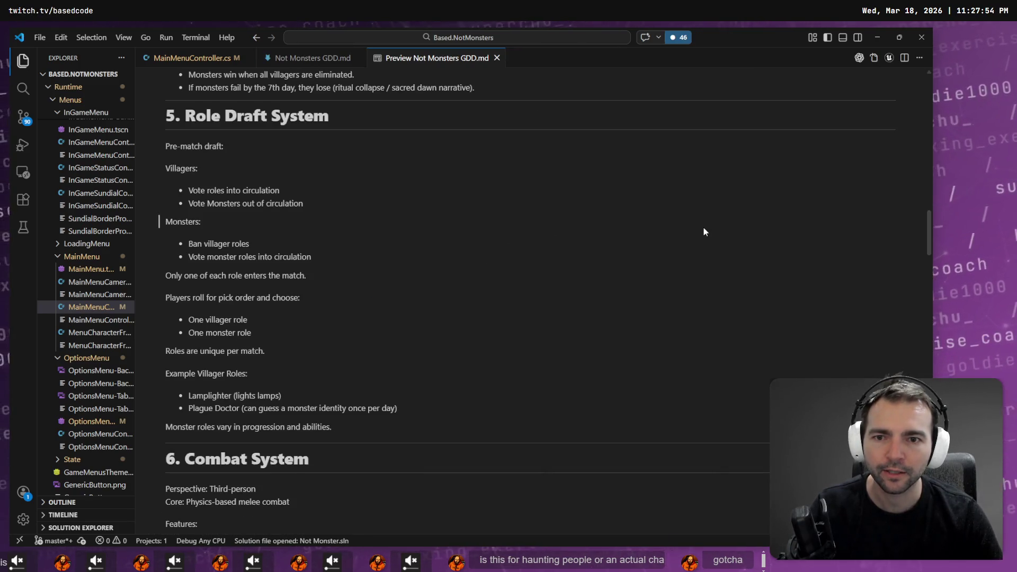
Search the document for 'Spectator', enlarge the interface, and highlight the influence and disturbing objects lines
text(Spectator)
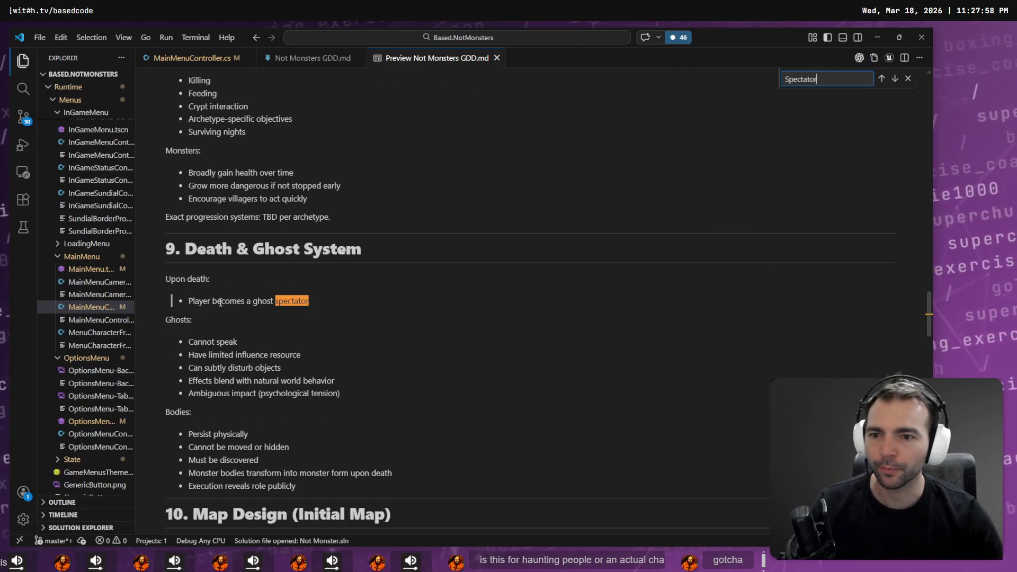
click(253, 307)
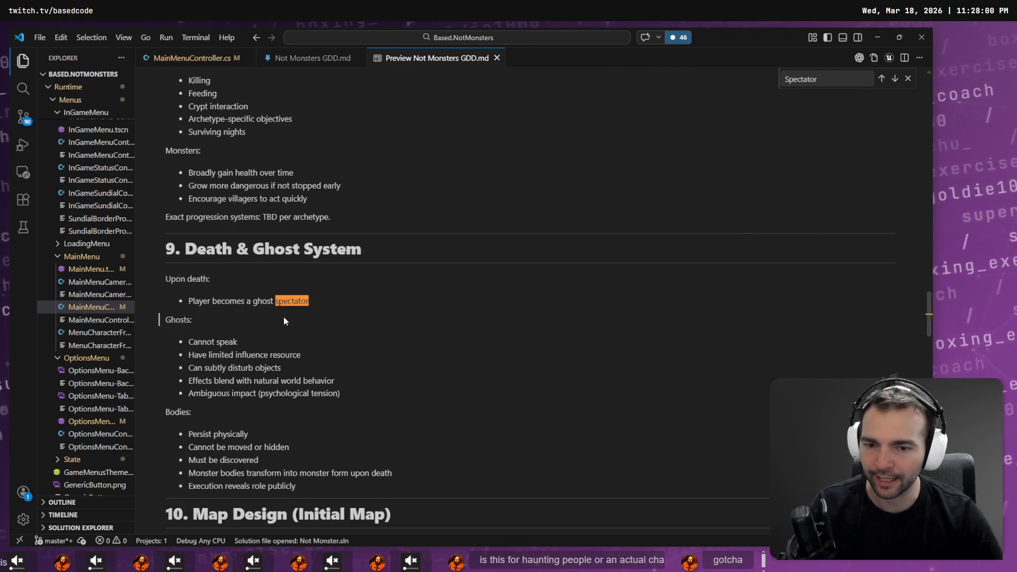
key(ctrl+equal)
key(ctrl+equal)
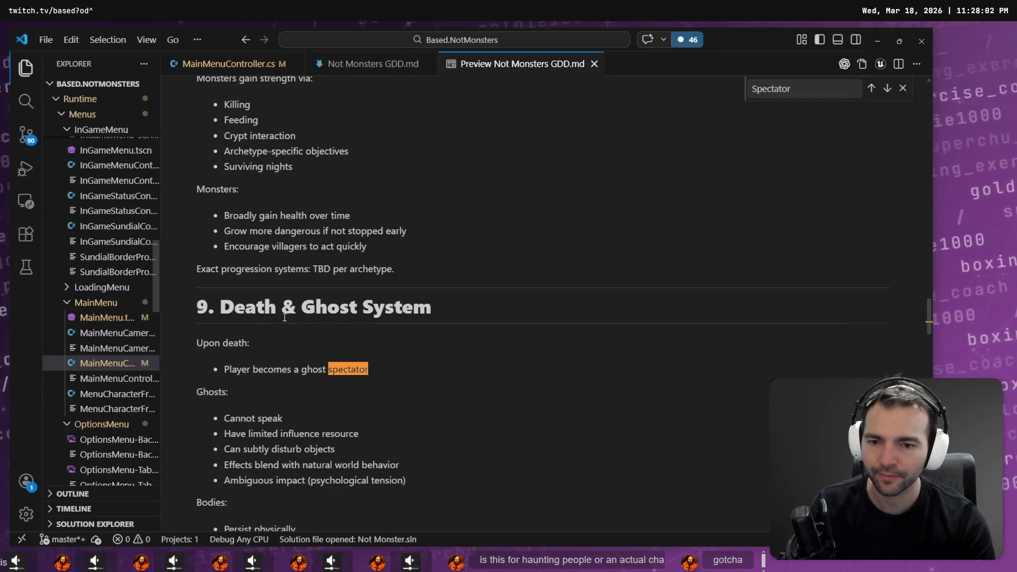
key(ctrl+equal)
key(ctrl+equal)
click(364, 302)
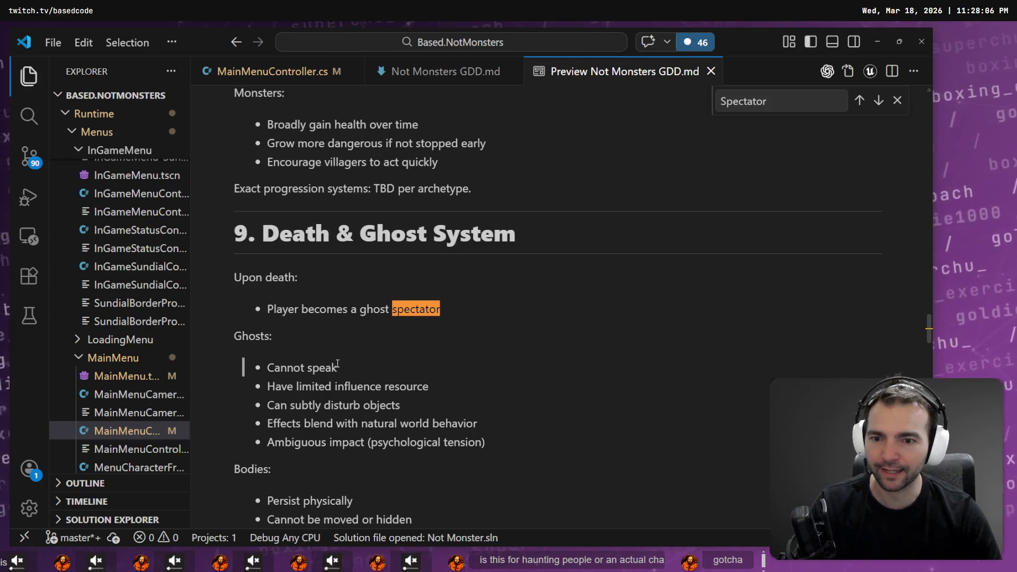
mouse_move(266, 386)
mouse_down()
mouse_move(447, 403)
mouse_move(450, 380)
mouse_up()
click(450, 394)
Read the Death & Ghost System rules, highlighting the Ambiguous impact and Must be discovered lines
scroll(451, 399, down, 1)
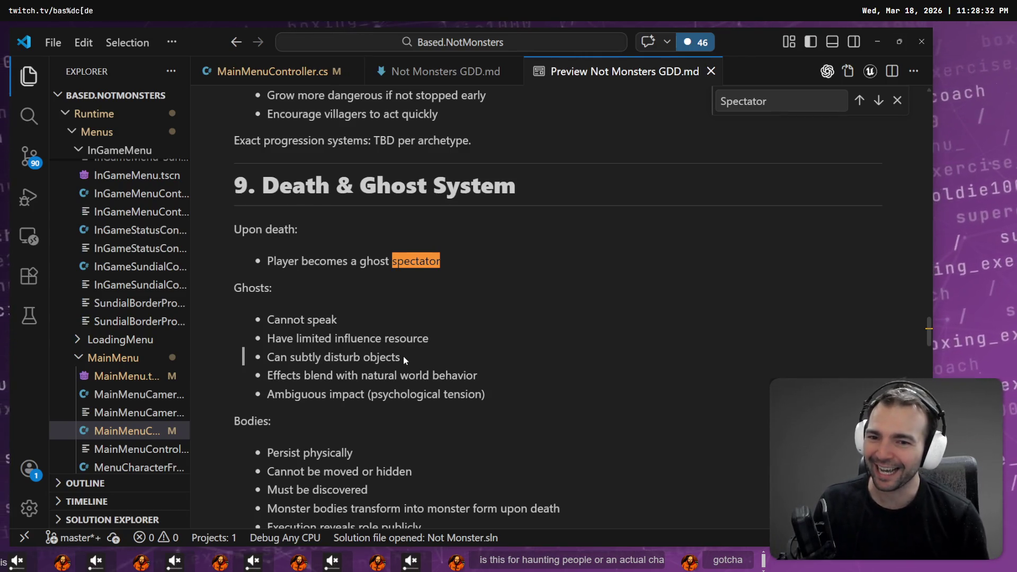
drag(506, 395, 221, 389)
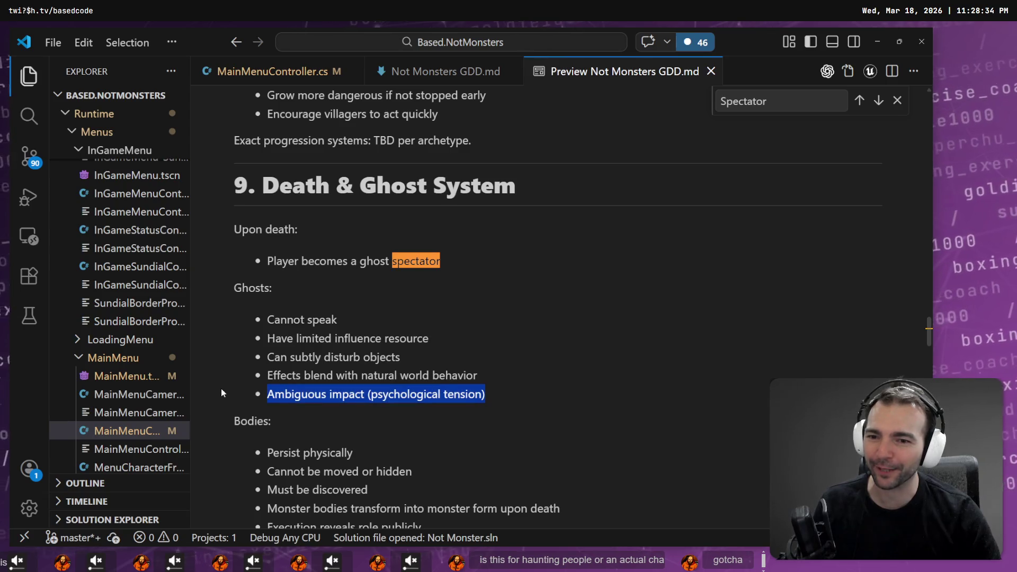
scroll(375, 410, down, 2)
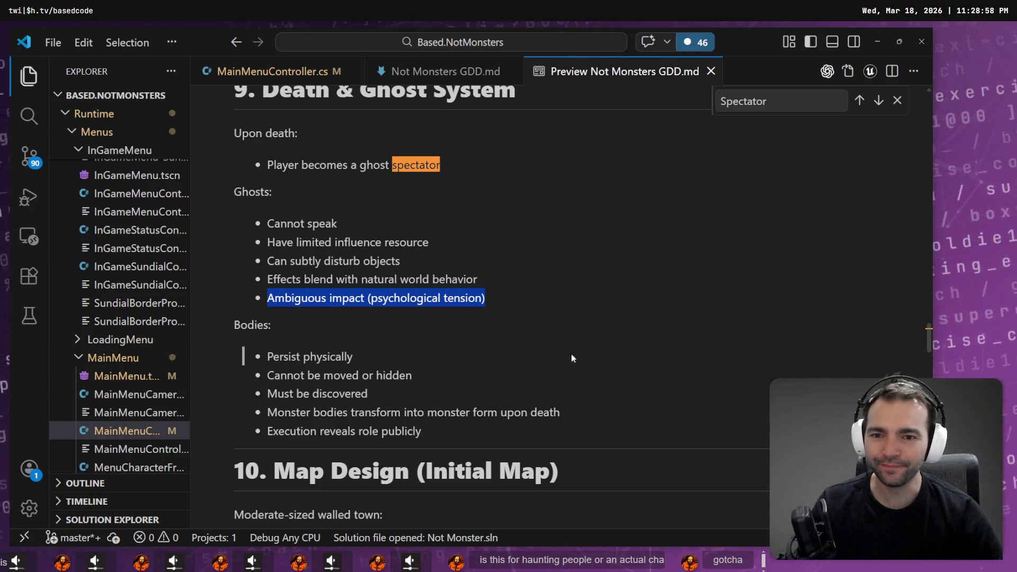
scroll(390, 296, down, 1)
mouse_move(352, 310)
mouse_down()
mouse_move(228, 310)
mouse_move(262, 325)
mouse_move(453, 320)
mouse_up()
drag(408, 345, 268, 344)
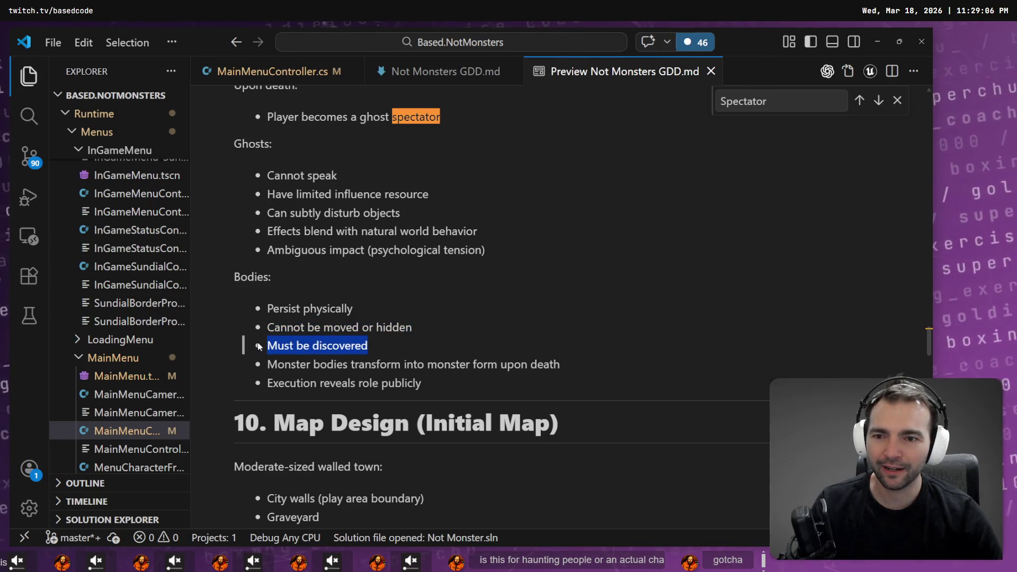
scroll(281, 286, up, 1)
drag(498, 297, 205, 227)
click(551, 264)
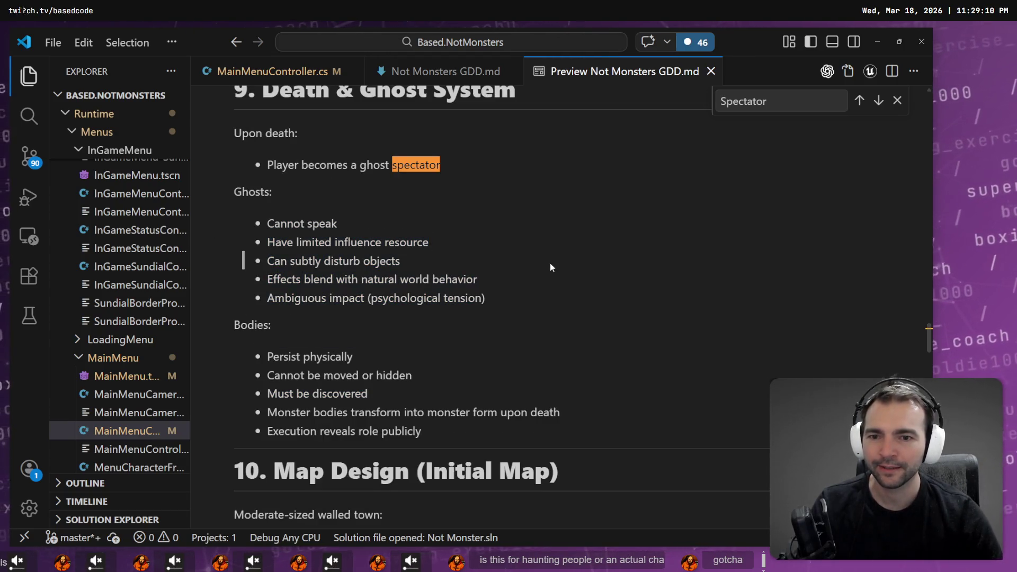
Readjust the interface zoom and return to the whiteboard window
key(ctrl+minus)
key(ctrl+minus)
key(ctrl+minus)
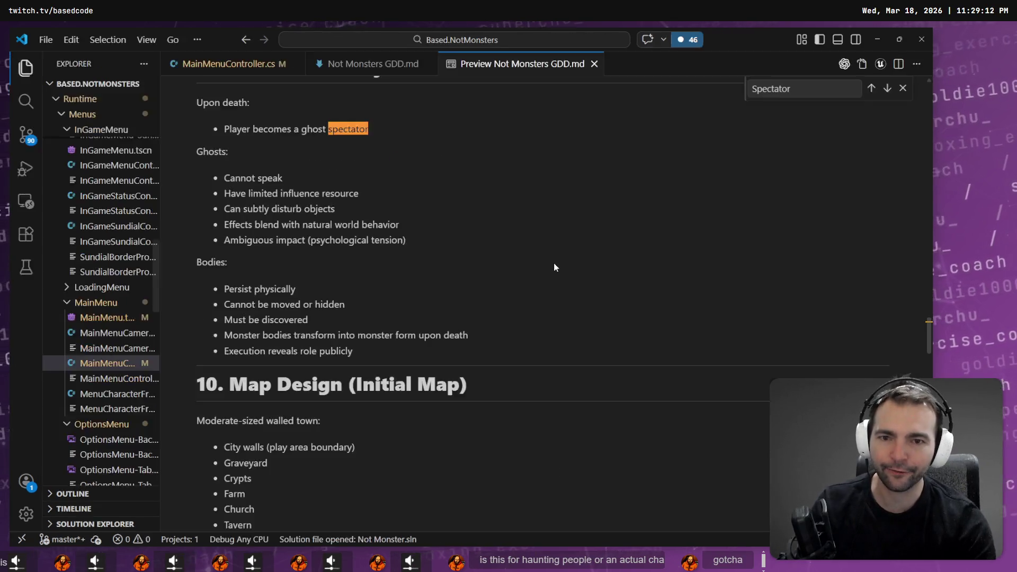
key(ctrl+plus)
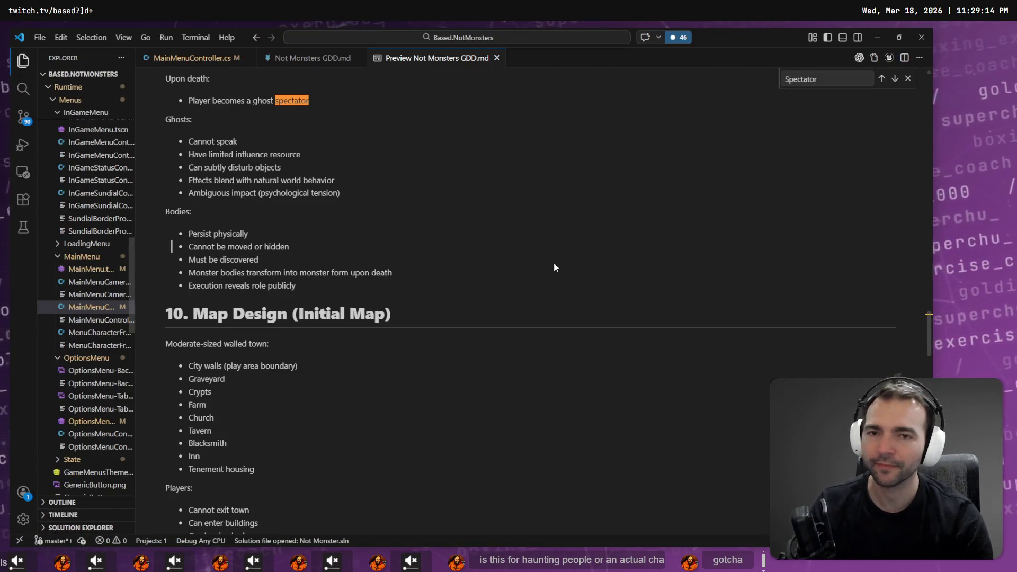
key(alt+Tab)
key(ctrl+l)
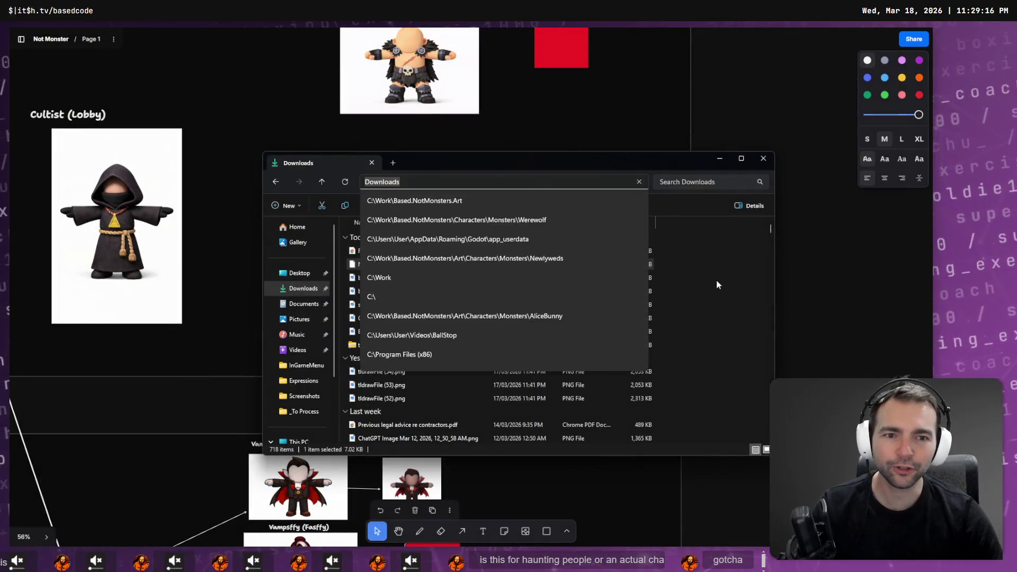
Pan and zoom the tldraw board in on the Ghost (Lobby & Dead Spectating) concept image
key(alt+Tab)
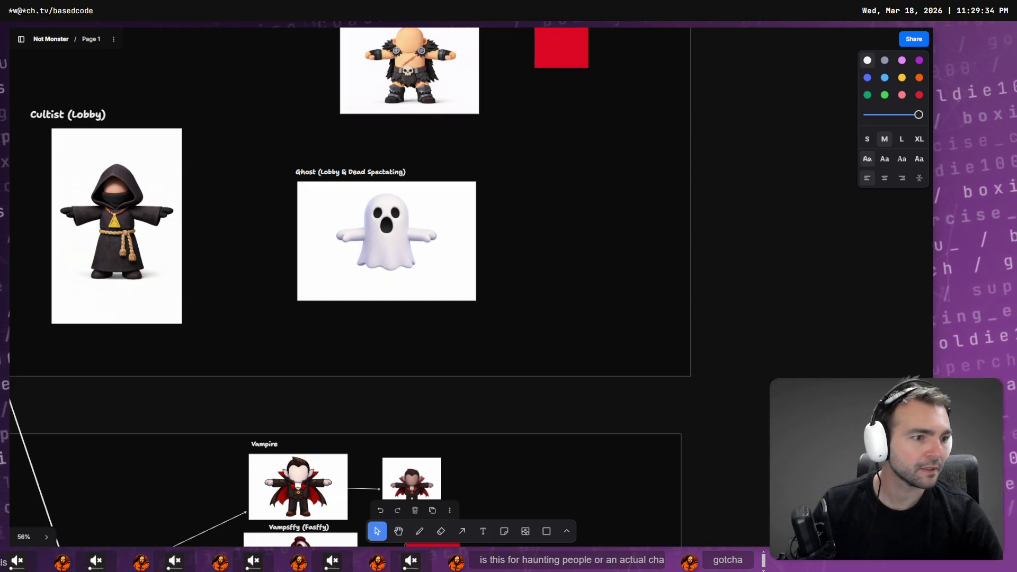
mouse_move(412, 318)
mouse_down()
mouse_move(502, 367)
mouse_move(431, 307)
mouse_up()
scroll(439, 233, up, 5)
scroll(452, 253, up, 2)
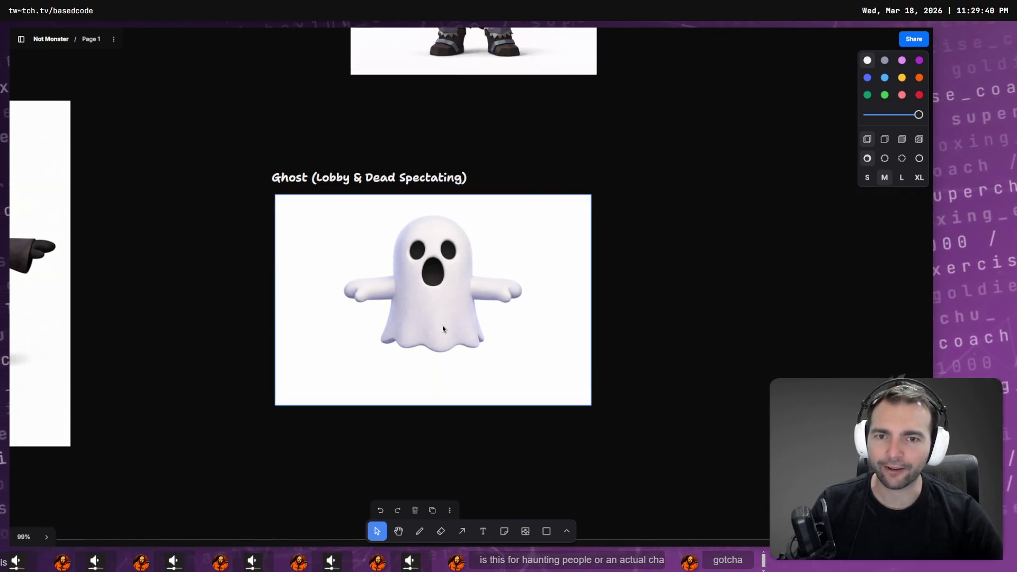
Back in Godot, orbit the camera behind the characters and collapse the Characters group
key(alt+Tab)
mouse_move(510, 225)
mouse_down()
mouse_move(450, 223)
mouse_move(551, 224)
mouse_move(509, 227)
mouse_up()
click(25, 188)
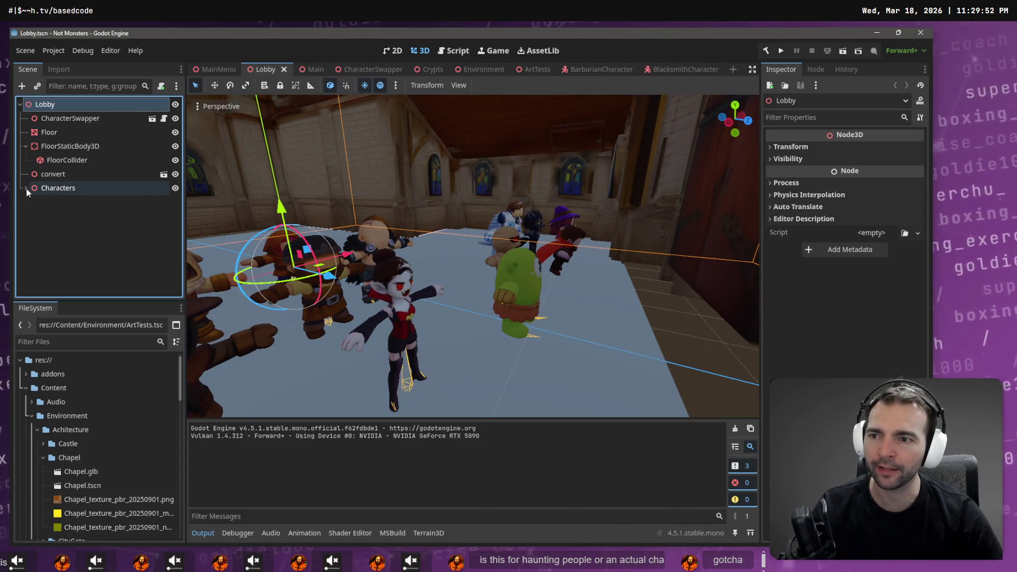
Delete the Mummy and Vapire characters from the Characters group, confirming each deletion
click(25, 188)
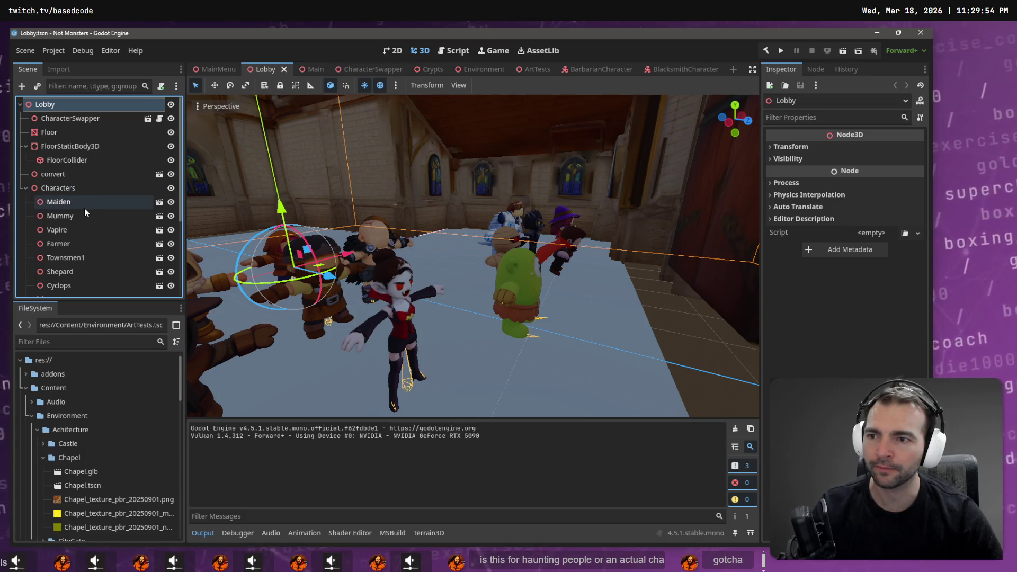
scroll(86, 207, down, 5)
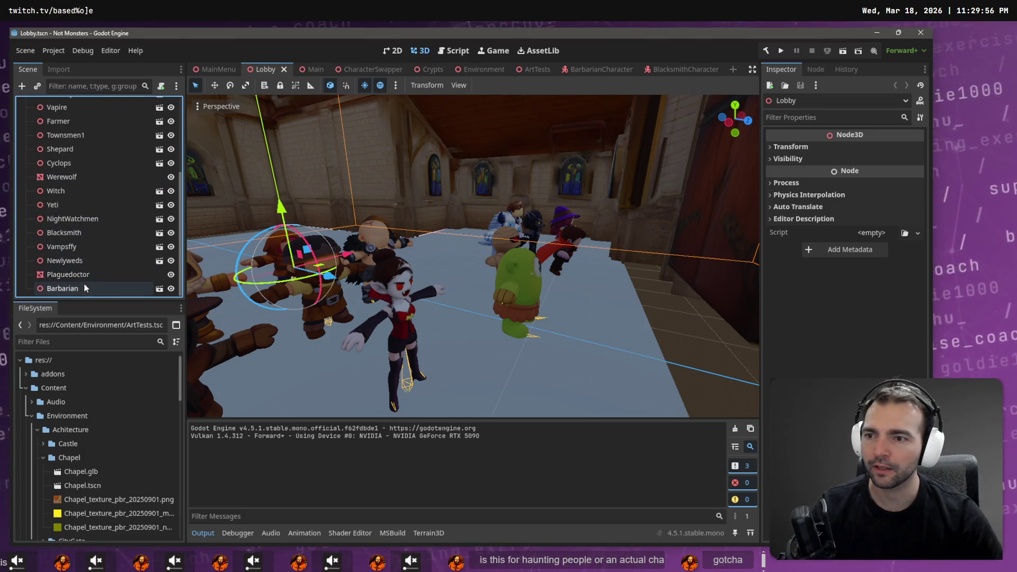
scroll(79, 222, up, 5)
click(79, 179)
click(78, 195)
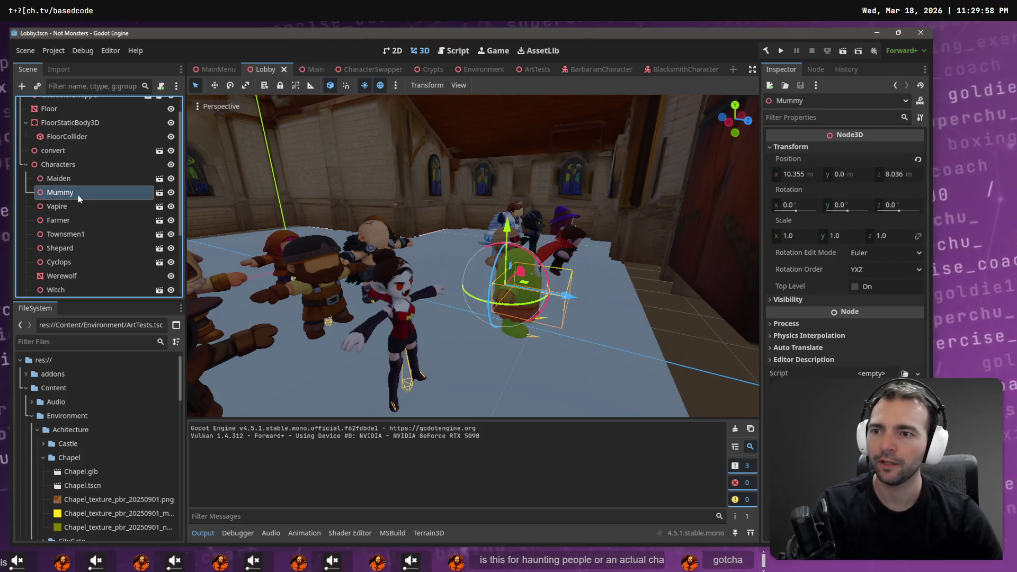
key(Delete)
key(Return)
click(69, 195)
key(Delete)
key(Return)
Delete the remaining unwanted characters, finishing with Newlyweds
click(58, 233)
shift+click(74, 276)
key(Delete)
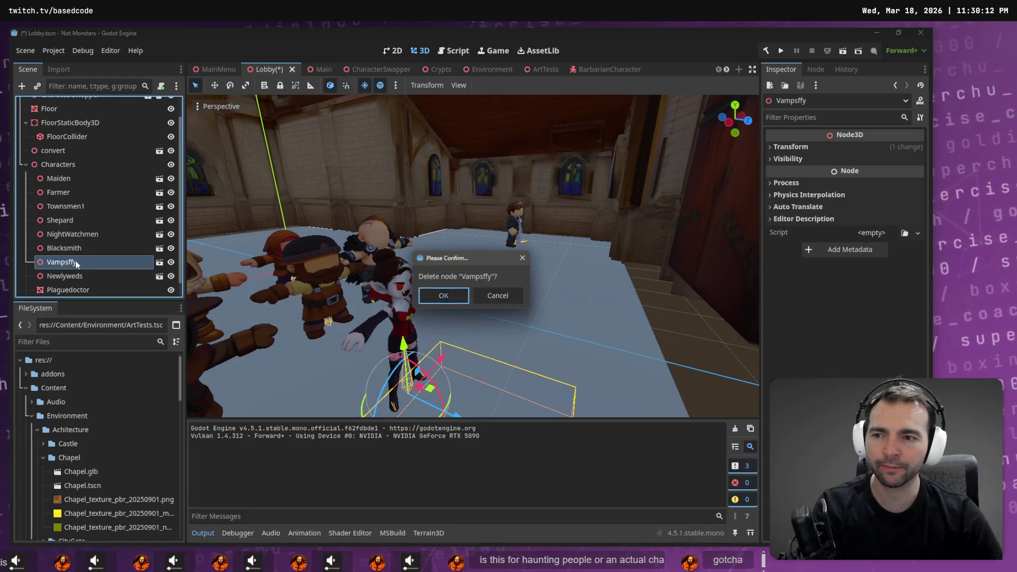
key(Return)
click(82, 263)
key(Delete)
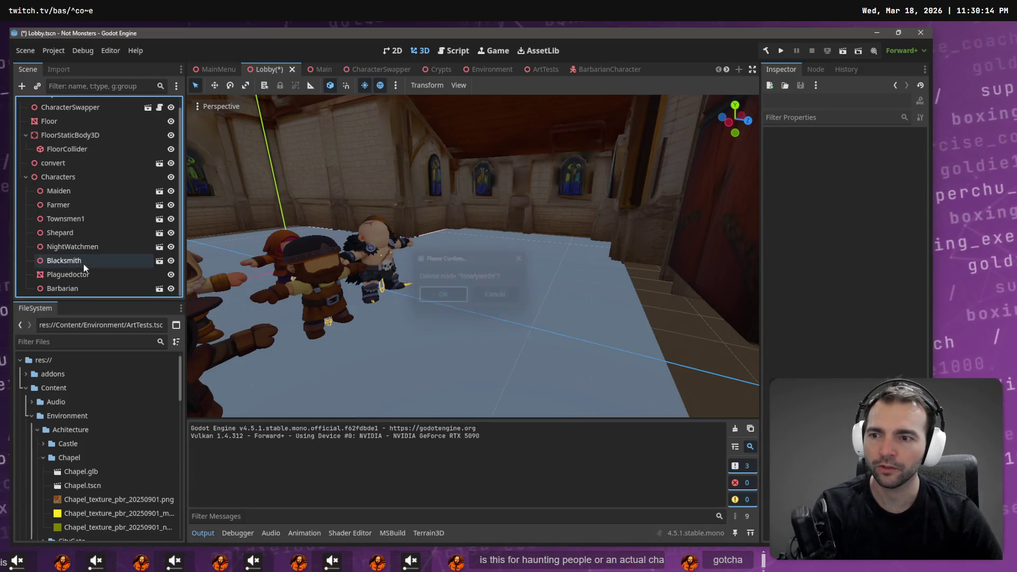
key(Return)
Reframe the viewport over the remaining characters and focus the view on the Farmer
drag(723, 235, 604, 238)
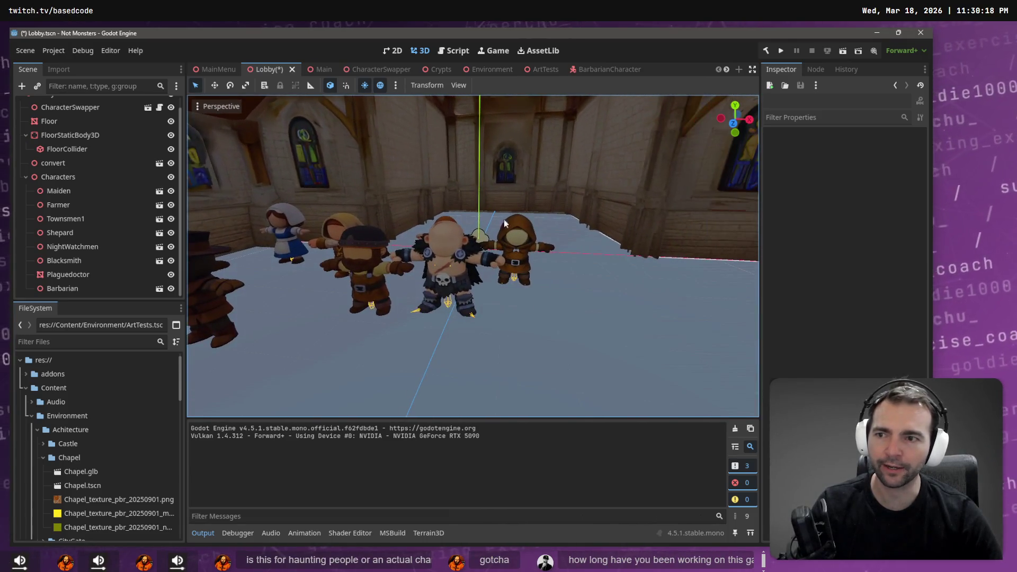
click(115, 178)
mouse_move(477, 265)
mouse_down()
mouse_move(456, 260)
mouse_move(470, 313)
mouse_up()
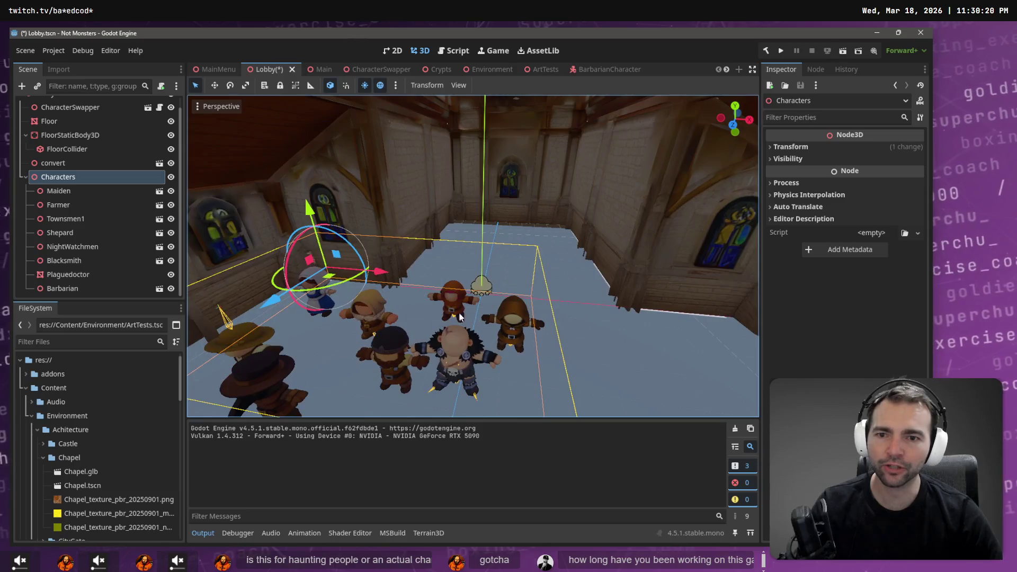
scroll(438, 291, up, 3)
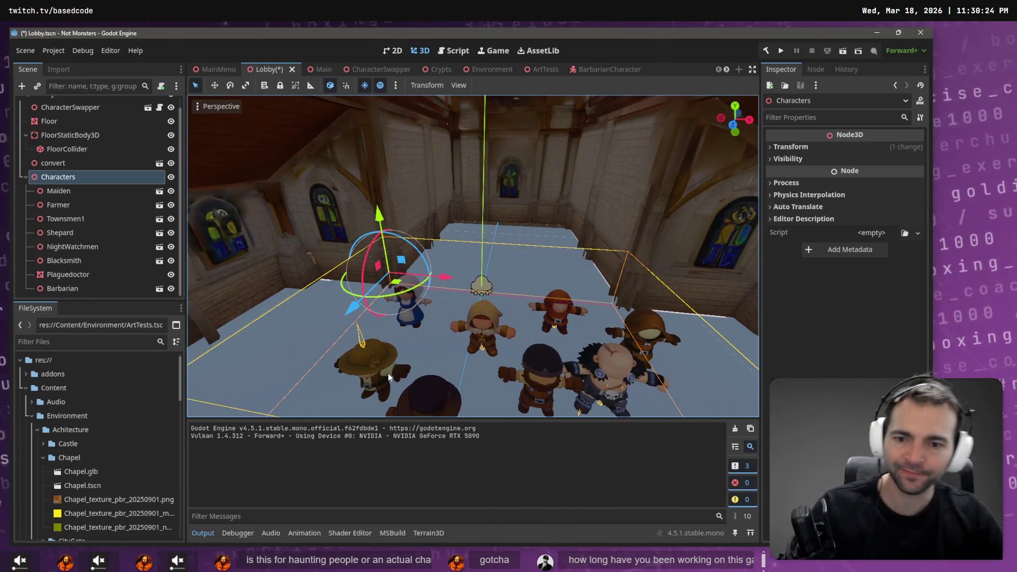
click(377, 356)
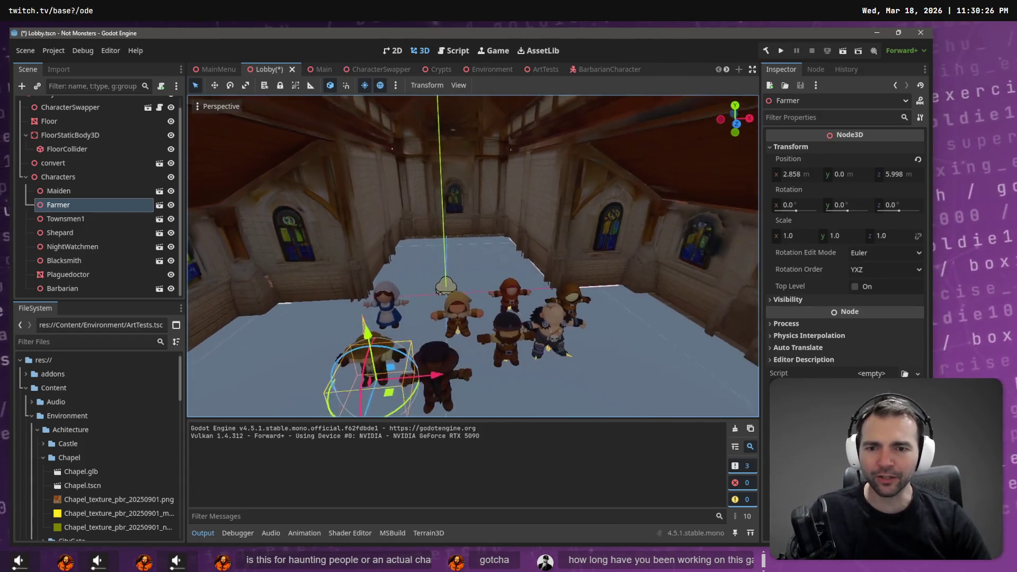
key(f)
scroll(473, 256, down, 3)
scroll(393, 300, up, 4)
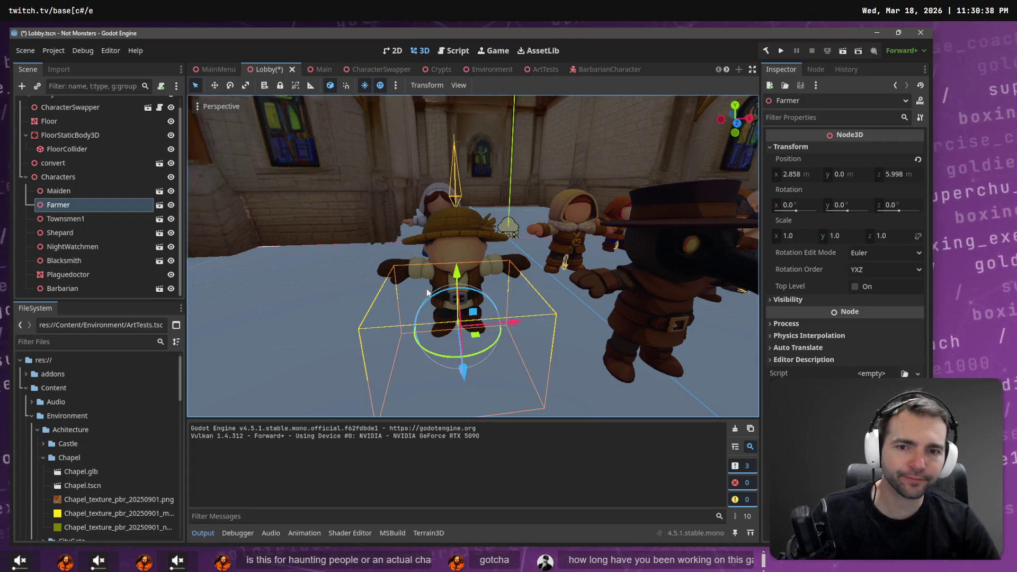
Expand Runtime > Character > Villagers > Farmer and open Farmer.fbx's advanced import settings
scroll(59, 457, down, 10)
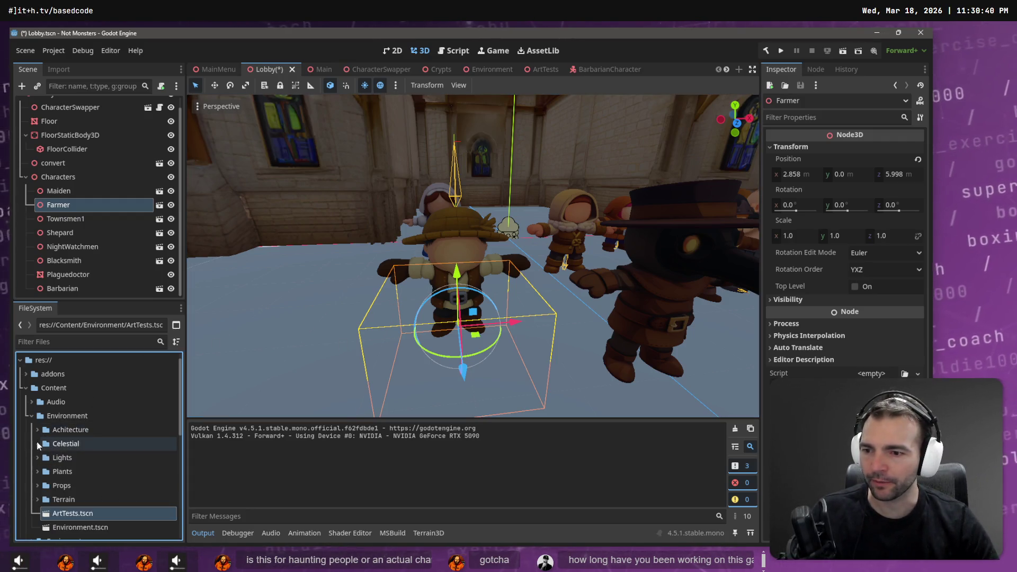
scroll(43, 470, down, 3)
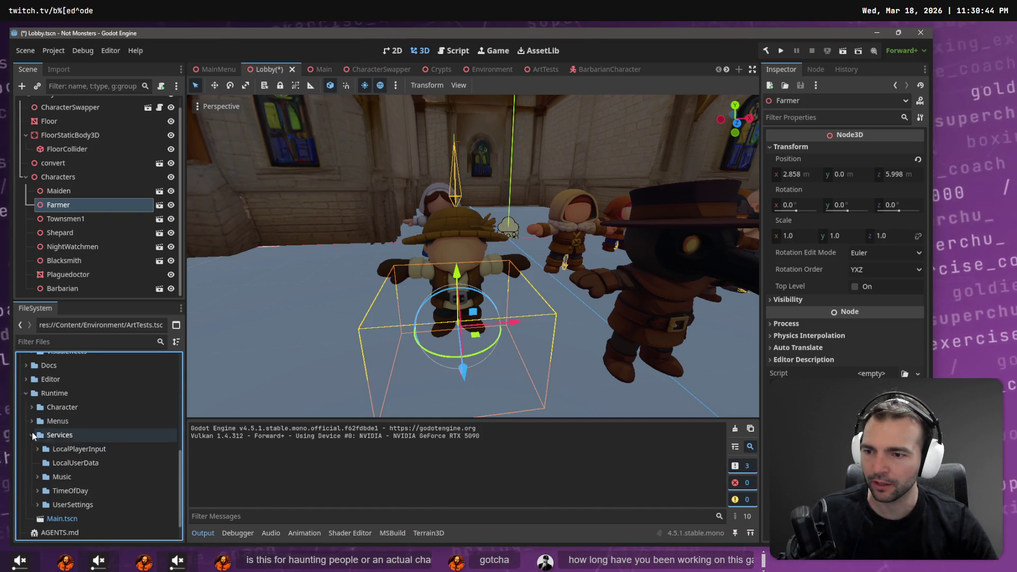
click(36, 432)
click(33, 448)
click(37, 501)
scroll(51, 420, down, 3)
scroll(58, 466, down, 3)
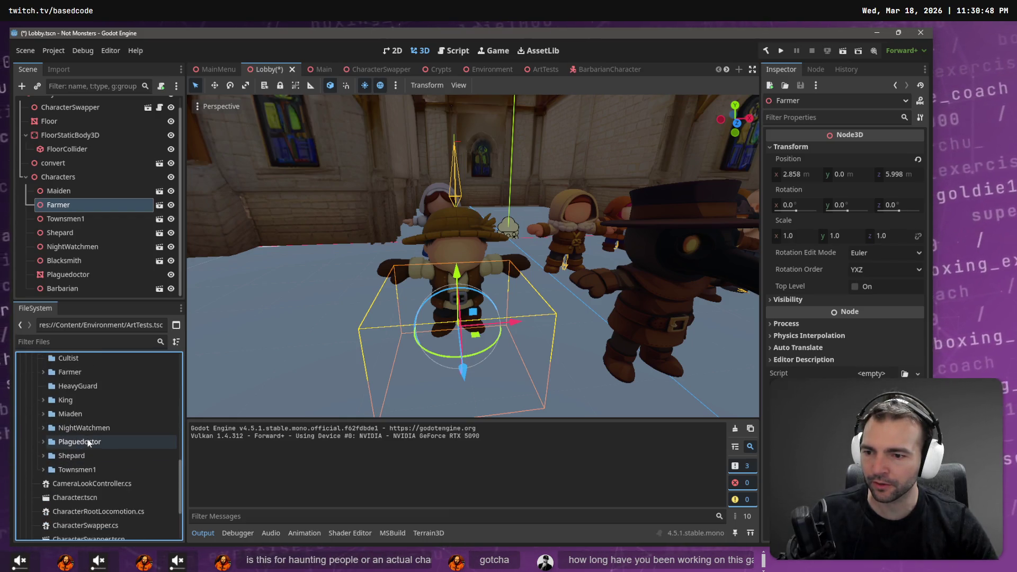
scroll(83, 469, up, 1)
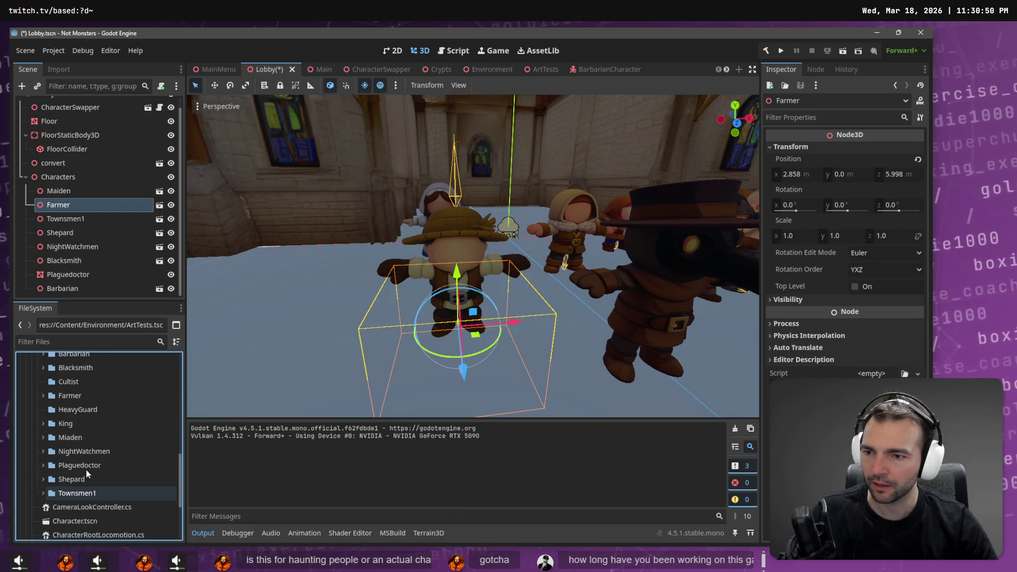
click(43, 395)
click(74, 410)
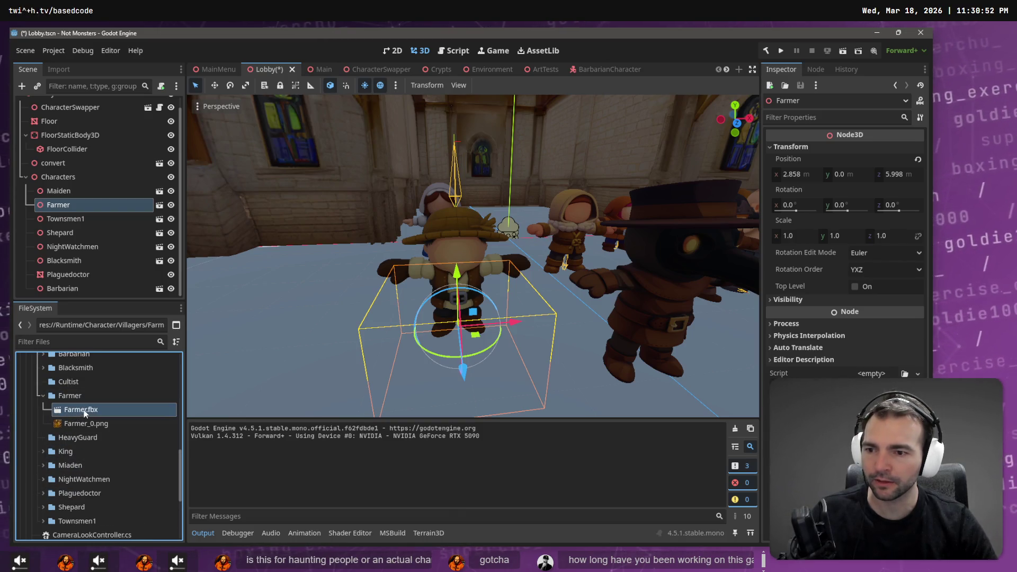
click(56, 69)
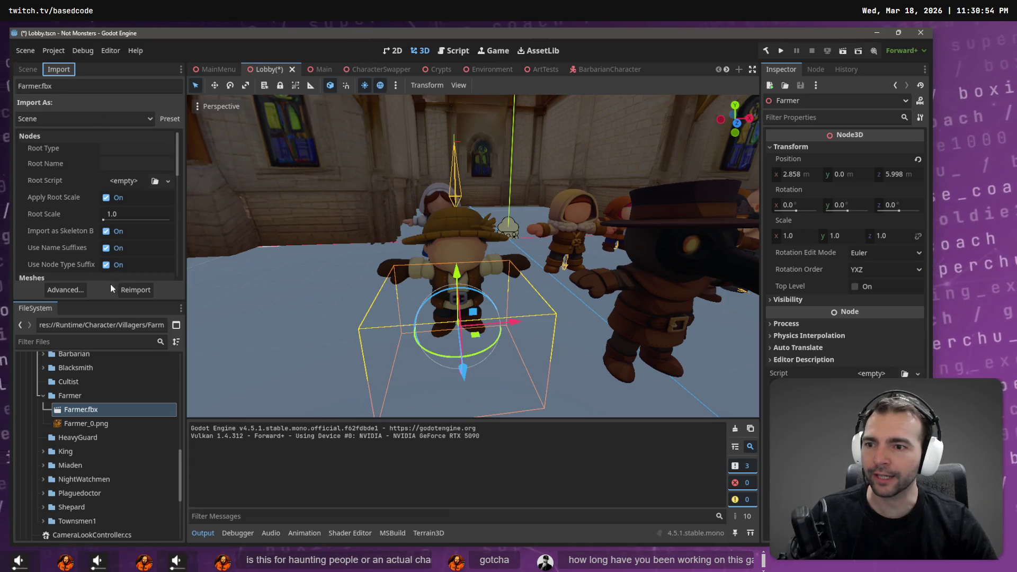
click(65, 290)
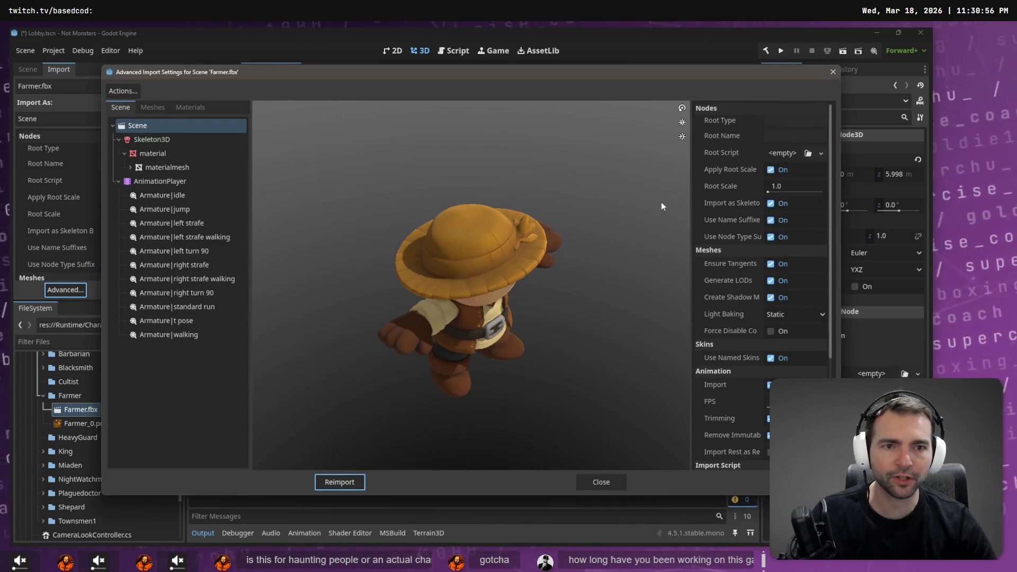
Give Farmer.fbx's Skeleton3D a new BoneMap using SkeletonProfileHumanoid, keeping Default Pose, and reimport
click(173, 142)
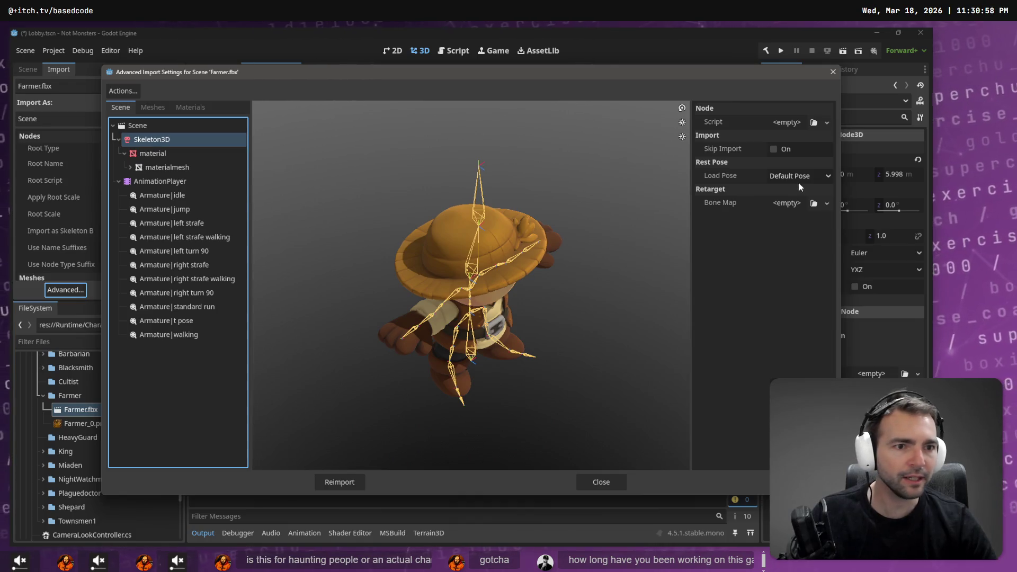
click(828, 177)
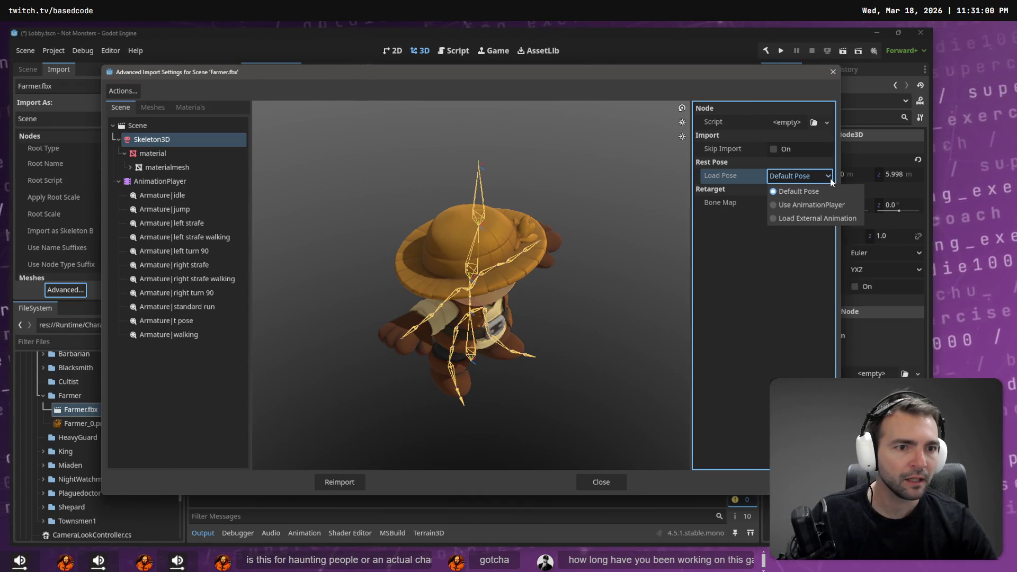
click(822, 176)
click(827, 203)
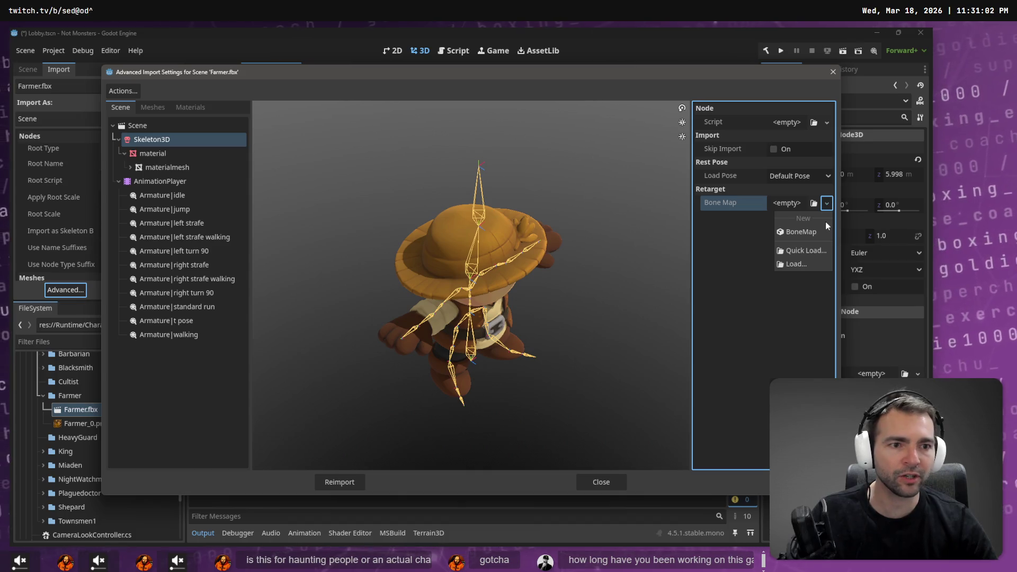
click(828, 221)
click(804, 204)
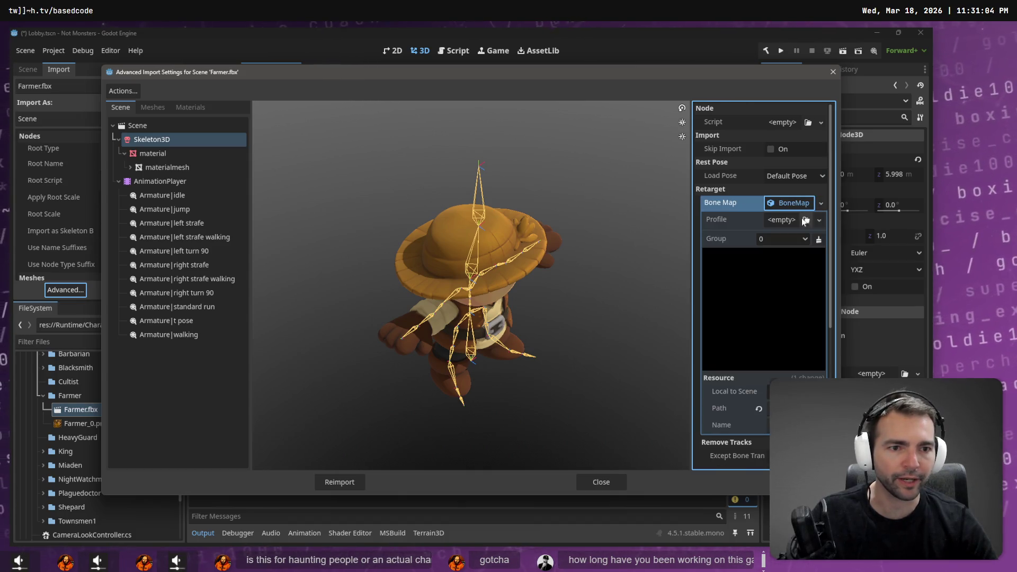
click(819, 220)
click(795, 262)
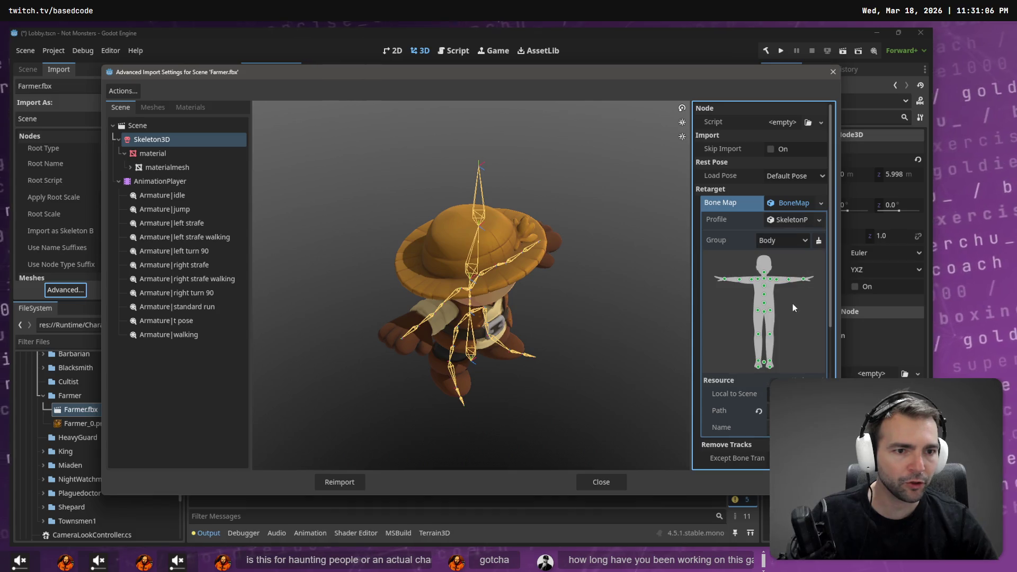
scroll(743, 318, down, 3)
scroll(743, 318, down, 2)
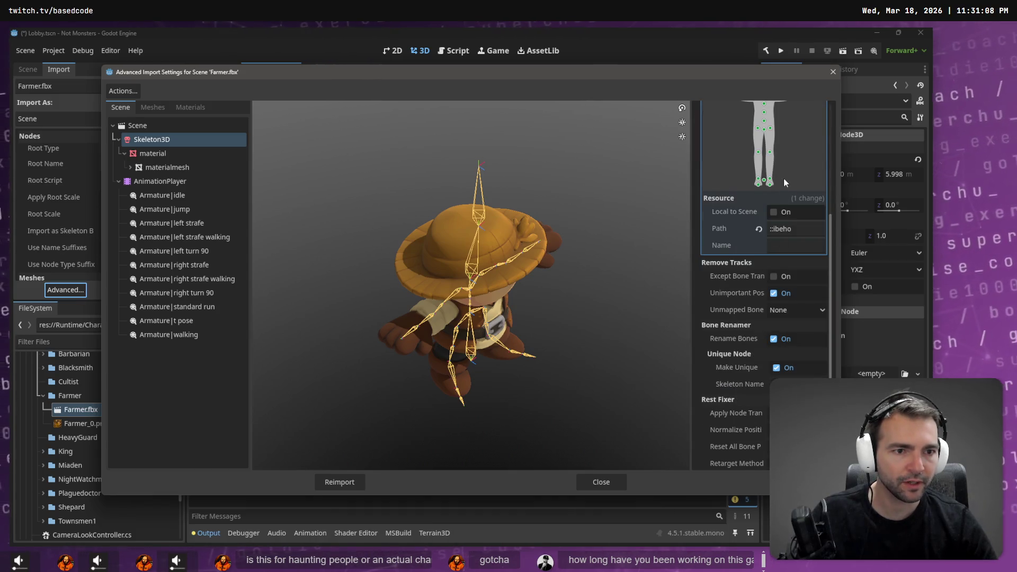
scroll(784, 178, down, 2)
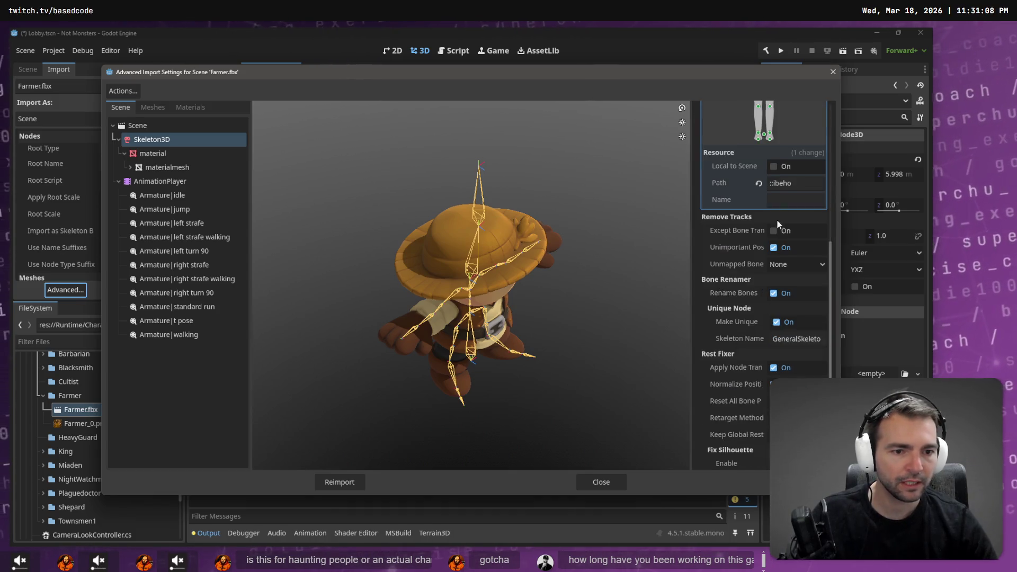
click(350, 482)
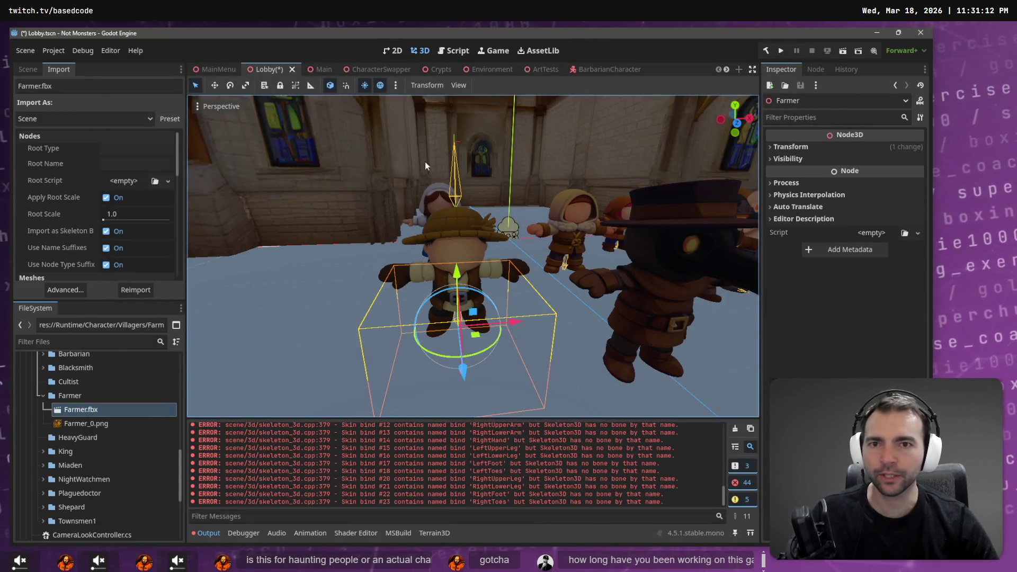
Close the BarbarianCharacter and CharacterSwapper scene tabs, leaving the Main scene showing
click(608, 71)
key(ctrl+shift+w)
click(370, 71)
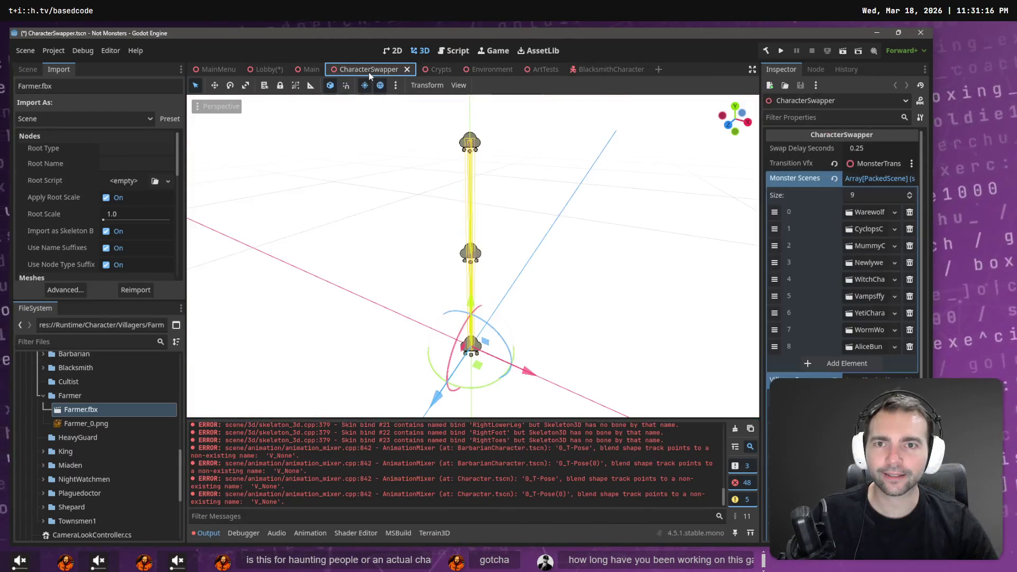
key(ctrl+shift+w)
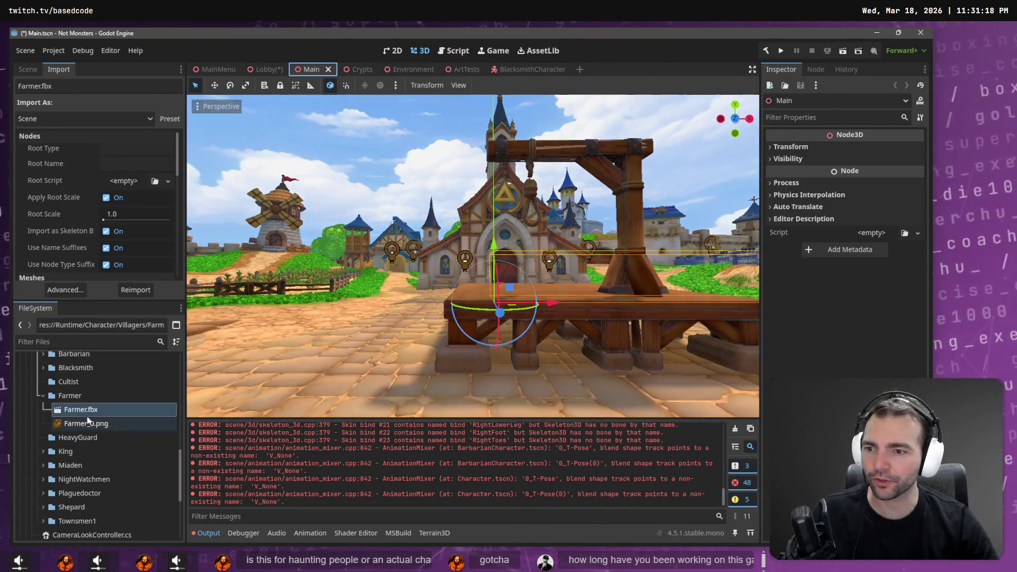
scroll(88, 417, up, 10)
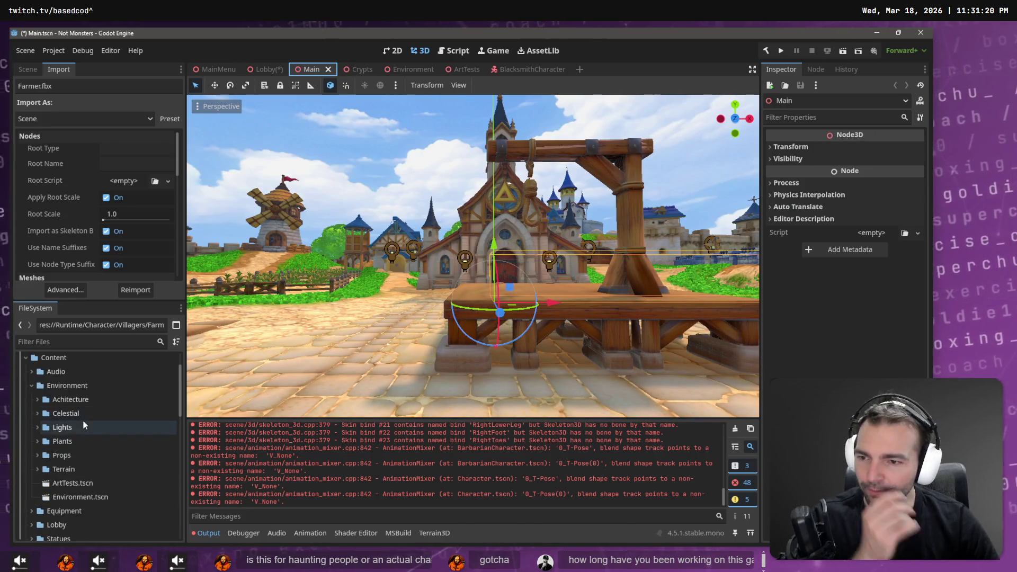
scroll(84, 420, up, 3)
scroll(42, 442, down, 2)
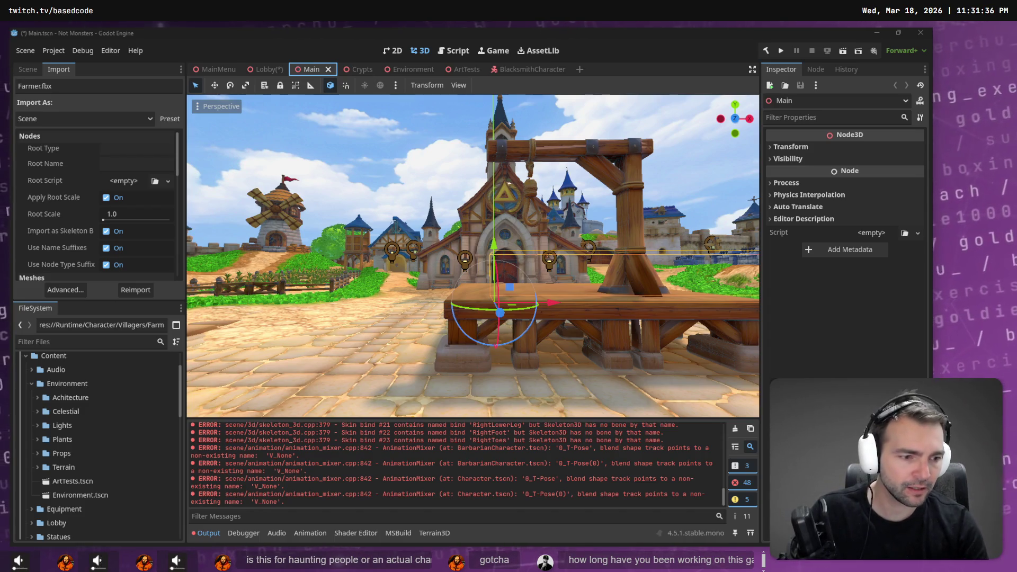
key(XF86Calculator)
text(13)
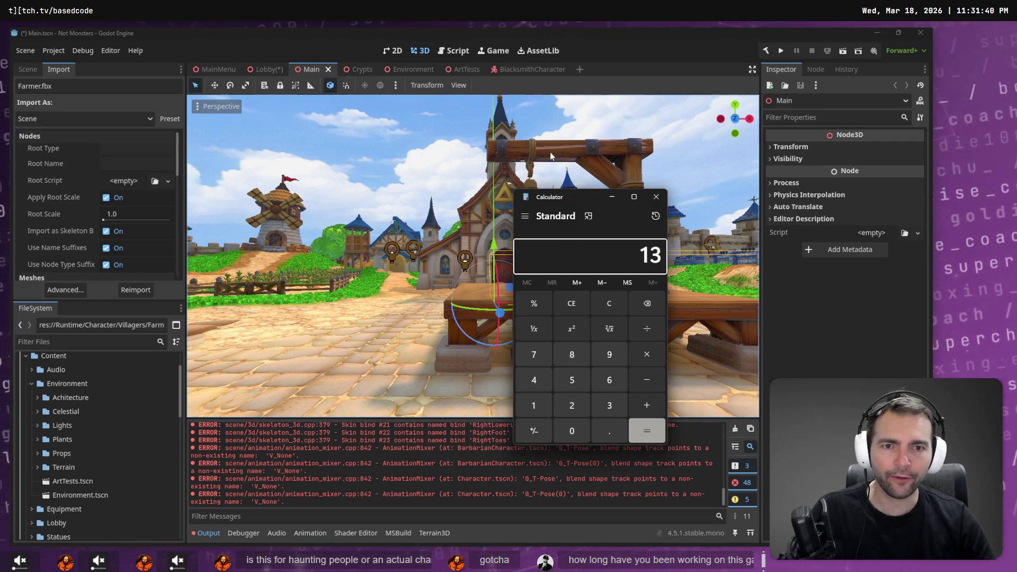
key(Escape)
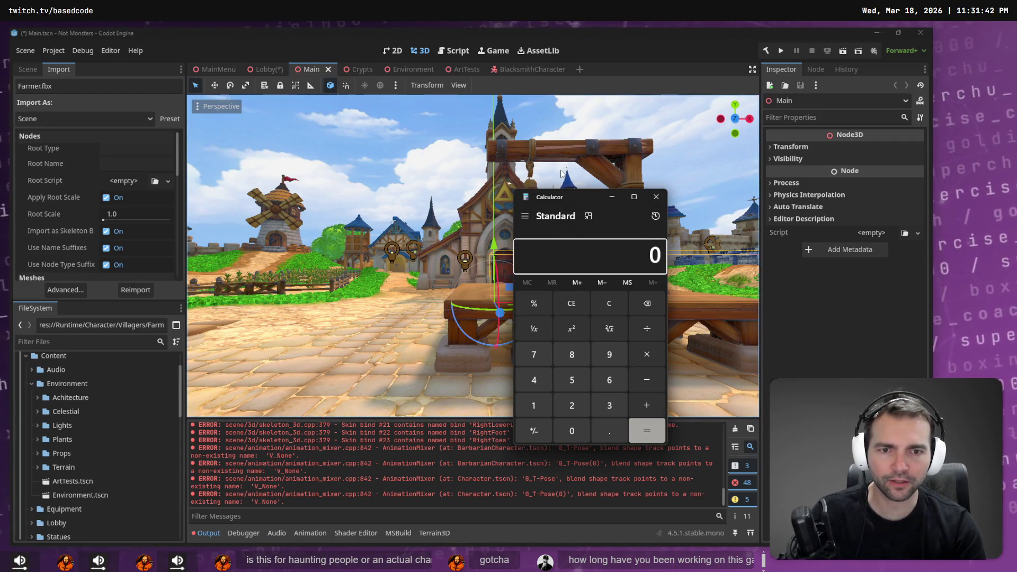
text(14)
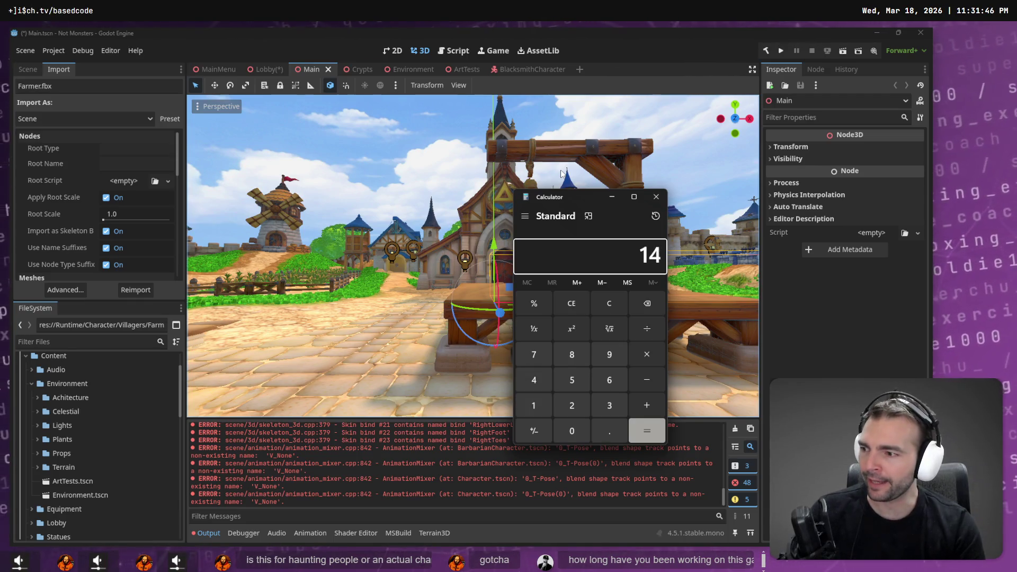
text( + 10)
key(Return)
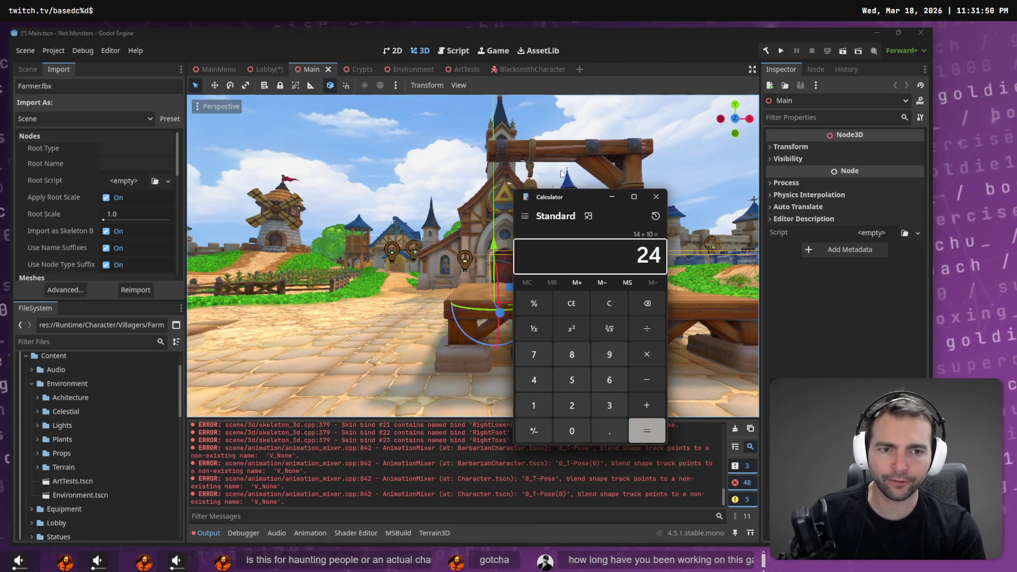
text(+3)
key(Return)
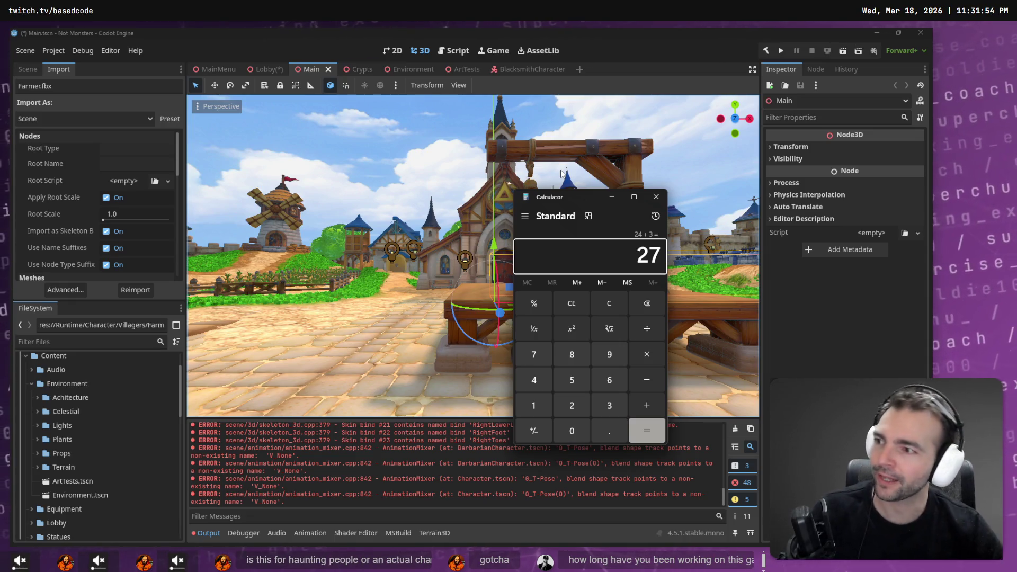
drag(560, 203, 368, 176)
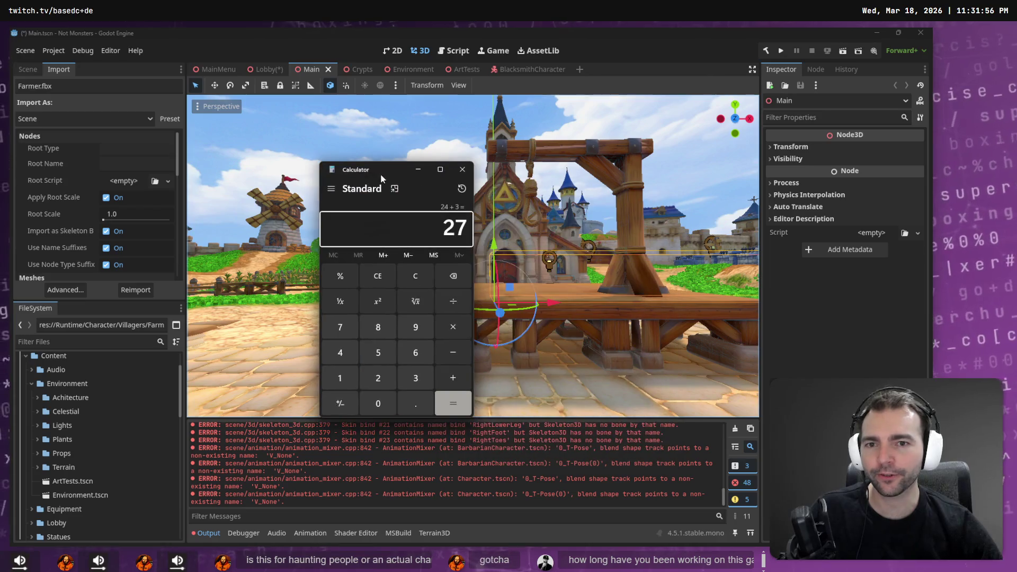
click(463, 170)
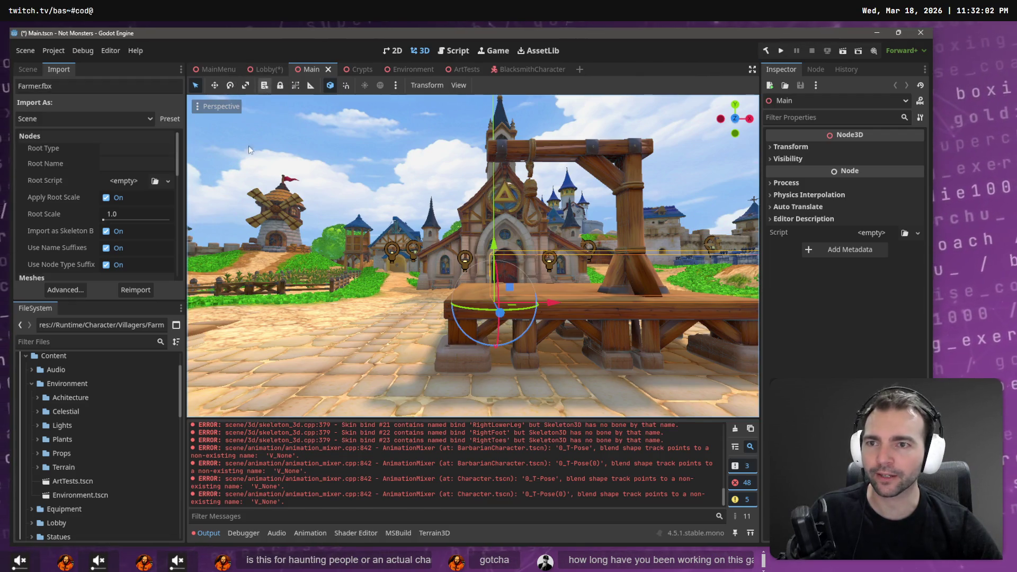
Find Character.tscn under res://Runtime/Character and open it in its own tab
scroll(60, 467, down, 10)
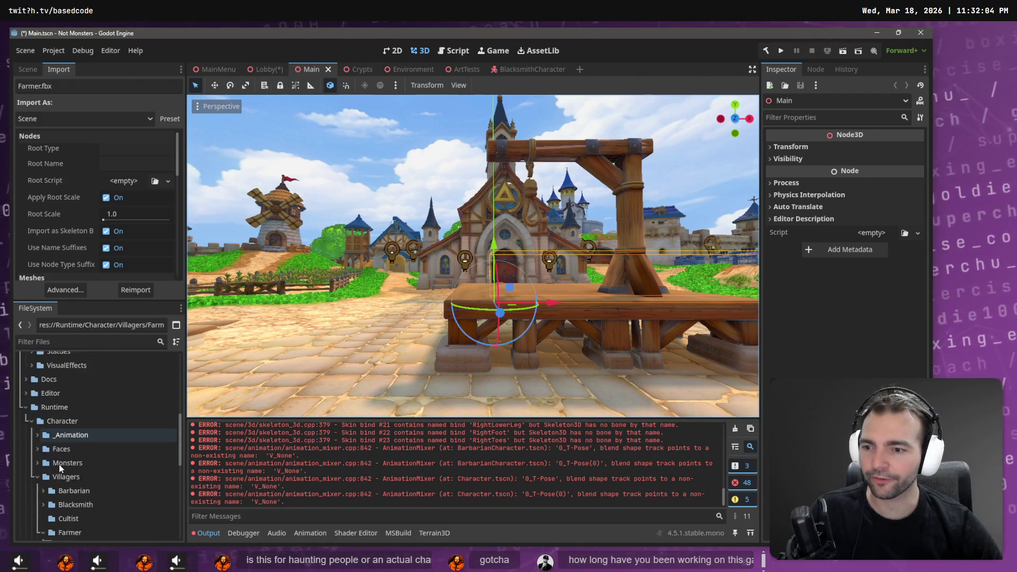
scroll(62, 466, down, 3)
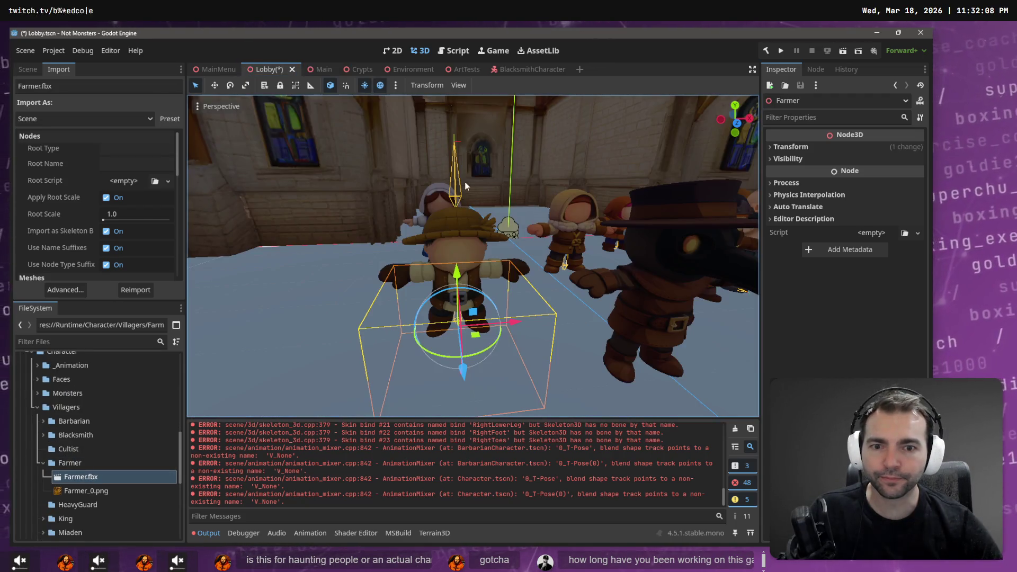
key(s)
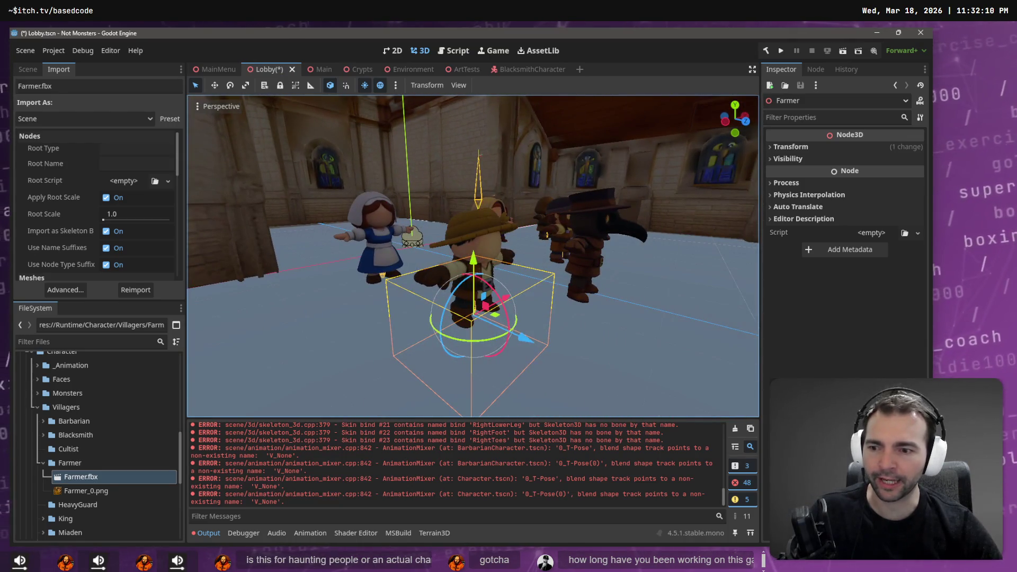
scroll(74, 462, down, 3)
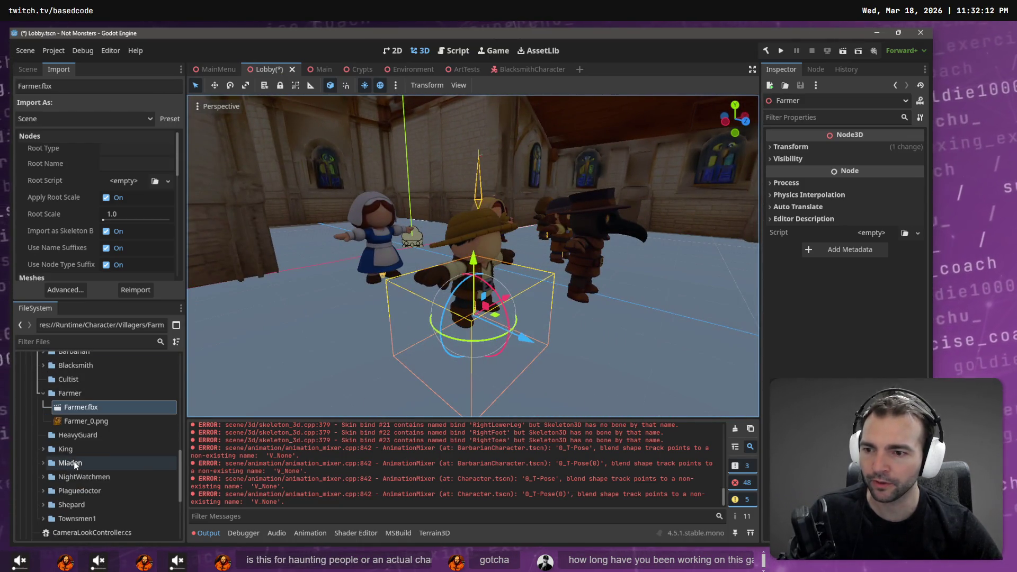
scroll(71, 513, up, 3)
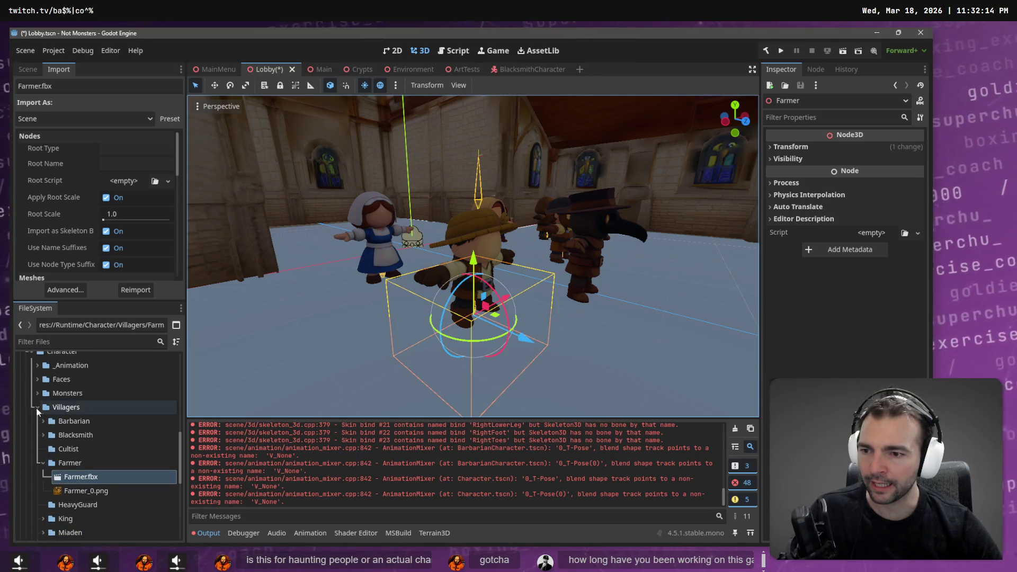
scroll(61, 438, down, 5)
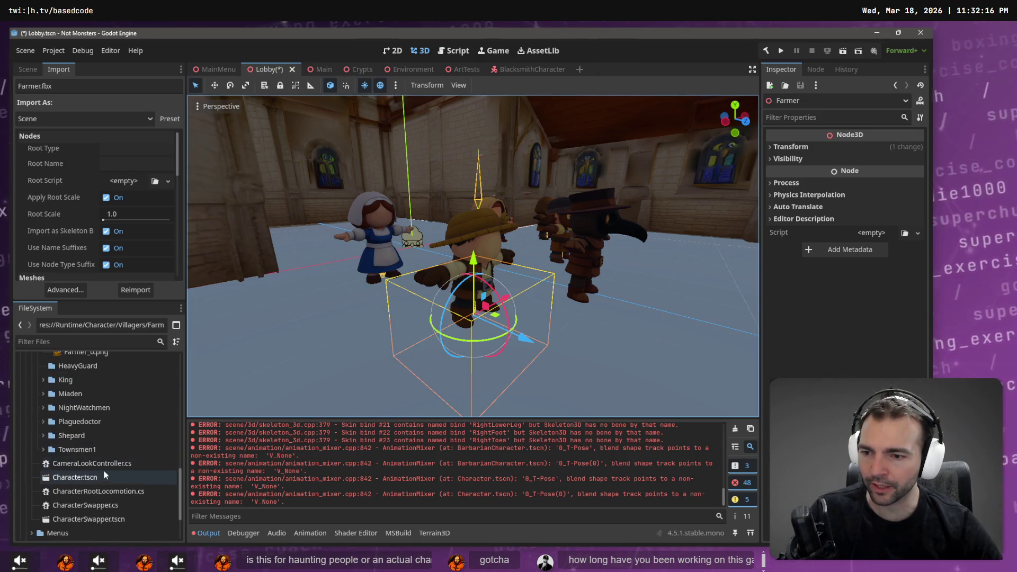
click(90, 478)
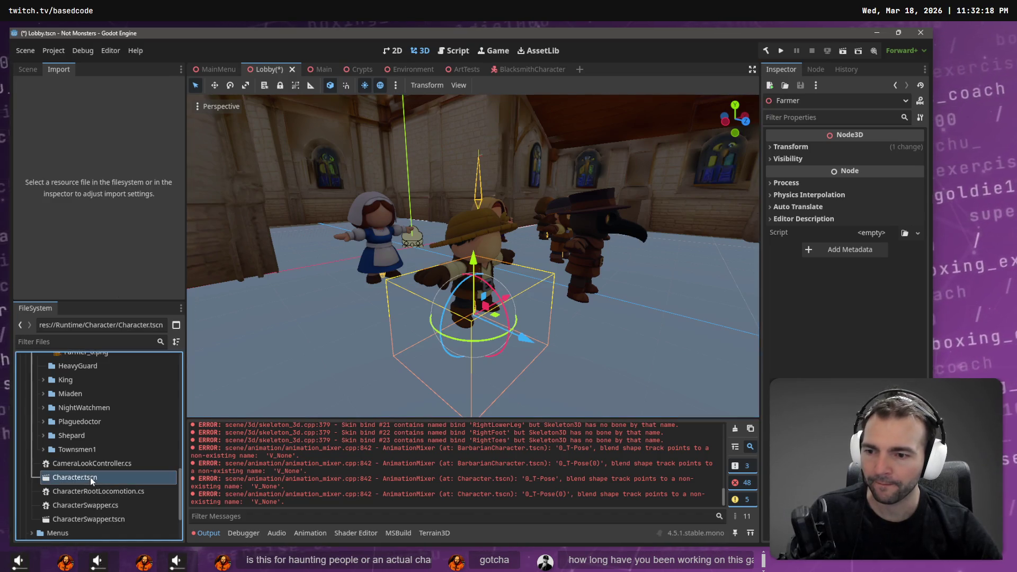
double_click(83, 476)
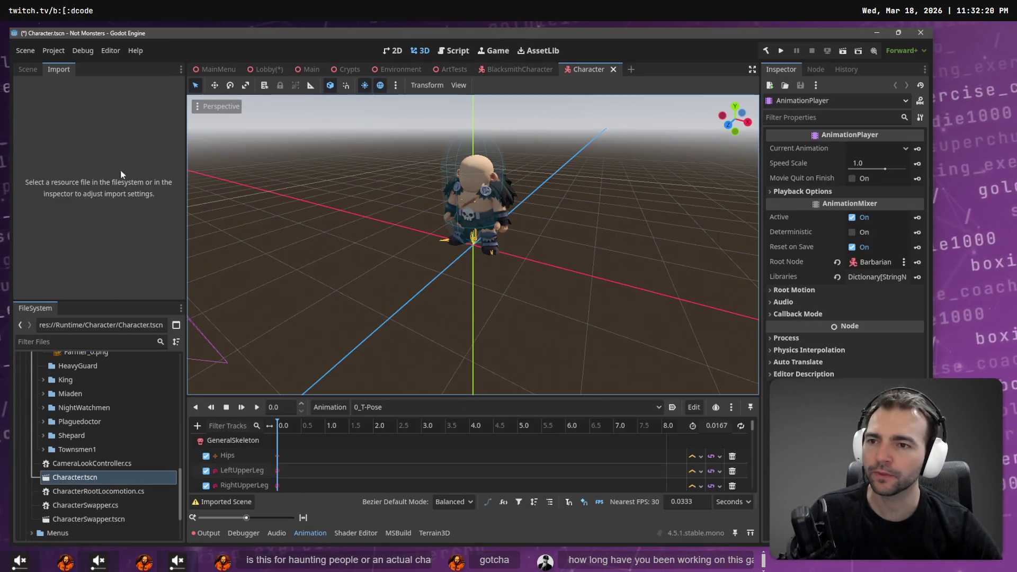
Drag Farmer.fbx into the Character scene's node tree
scroll(83, 466, up, 5)
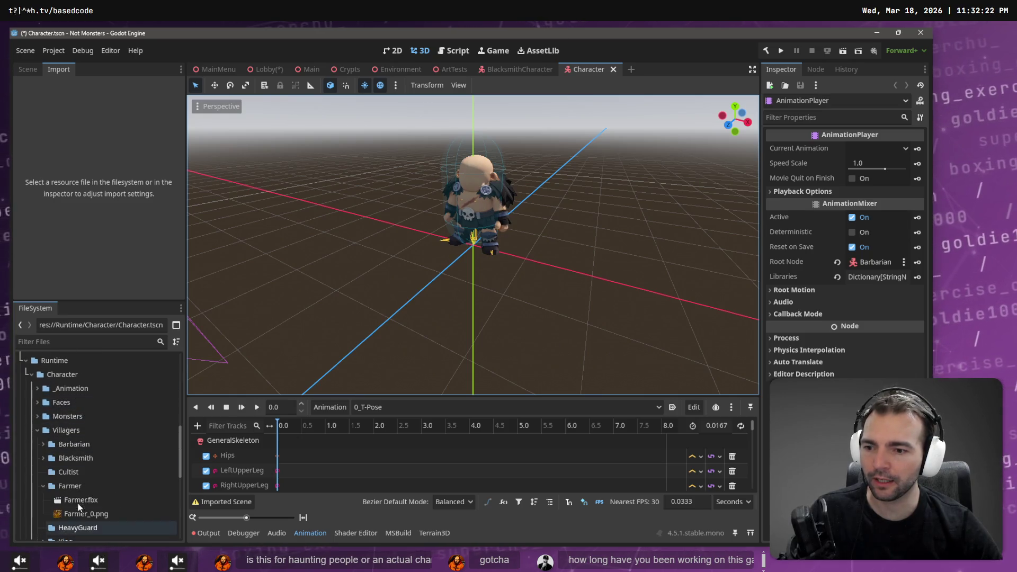
click(28, 69)
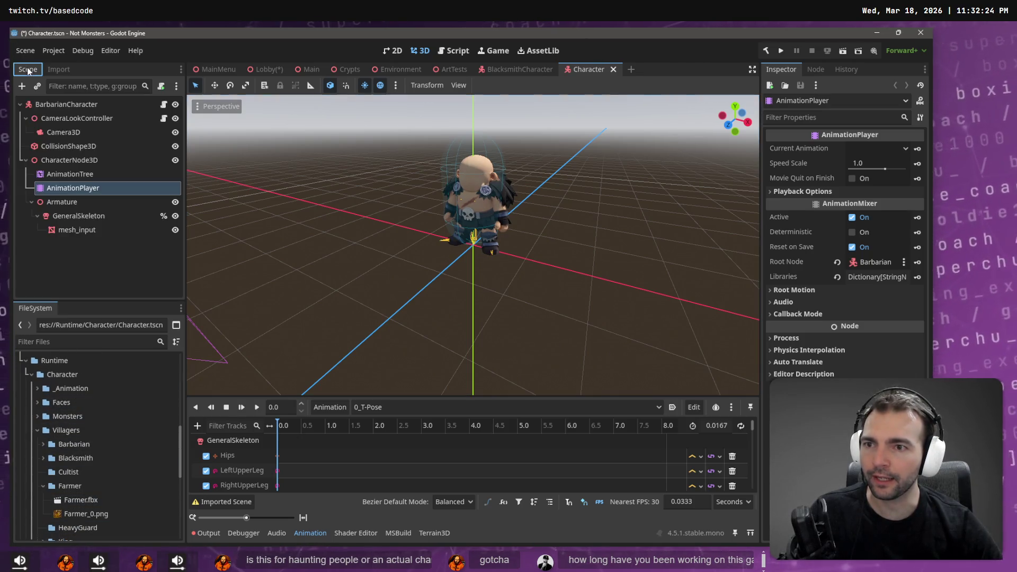
drag(79, 500, 56, 111)
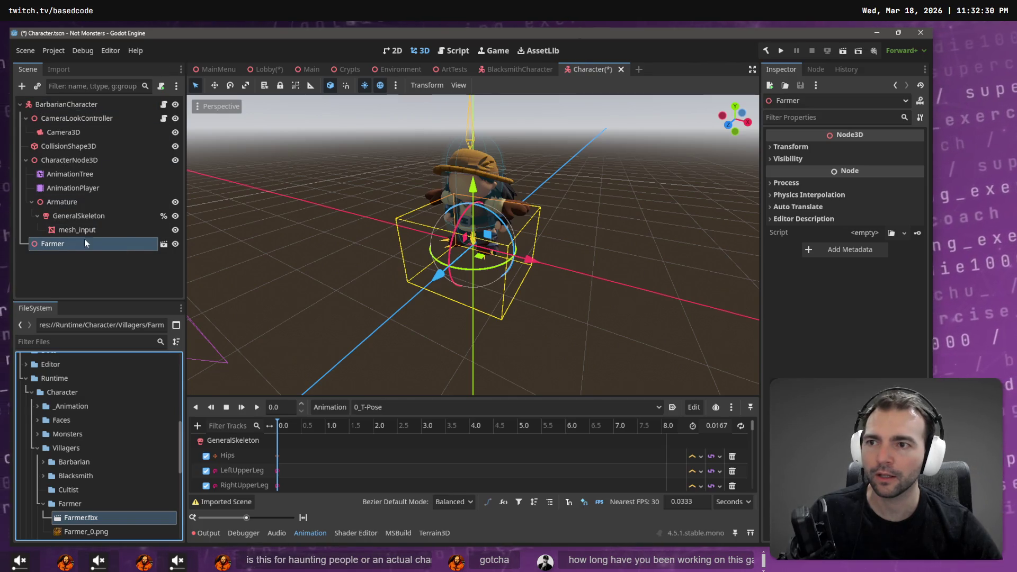
Rename the scene's root node to FarmerCharacter
double_click(67, 105)
key(shift+Home)
text(Farmer)
key(Return)
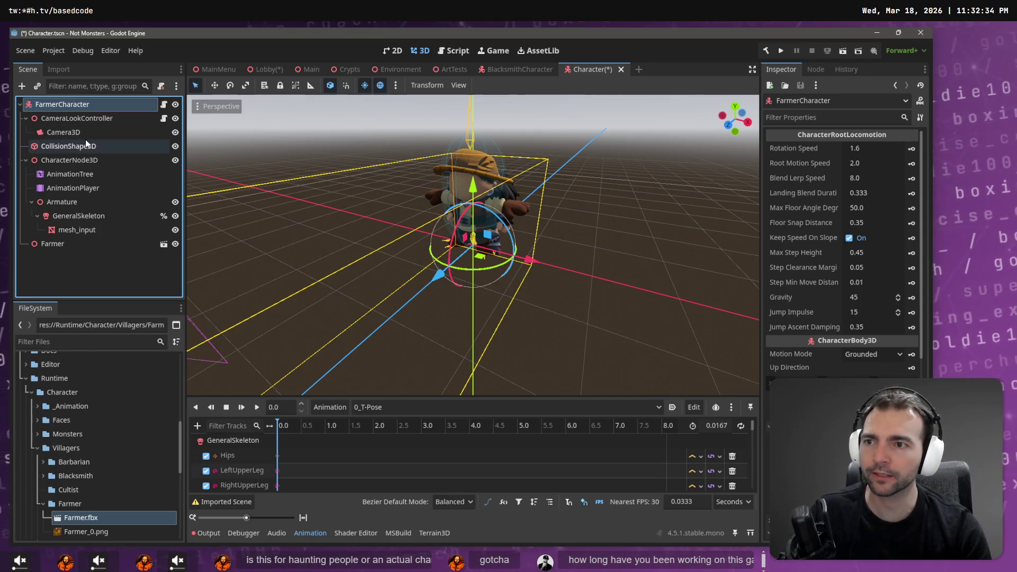
Delete the Barbarian's old AnimationPlayer node from the scene
click(71, 244)
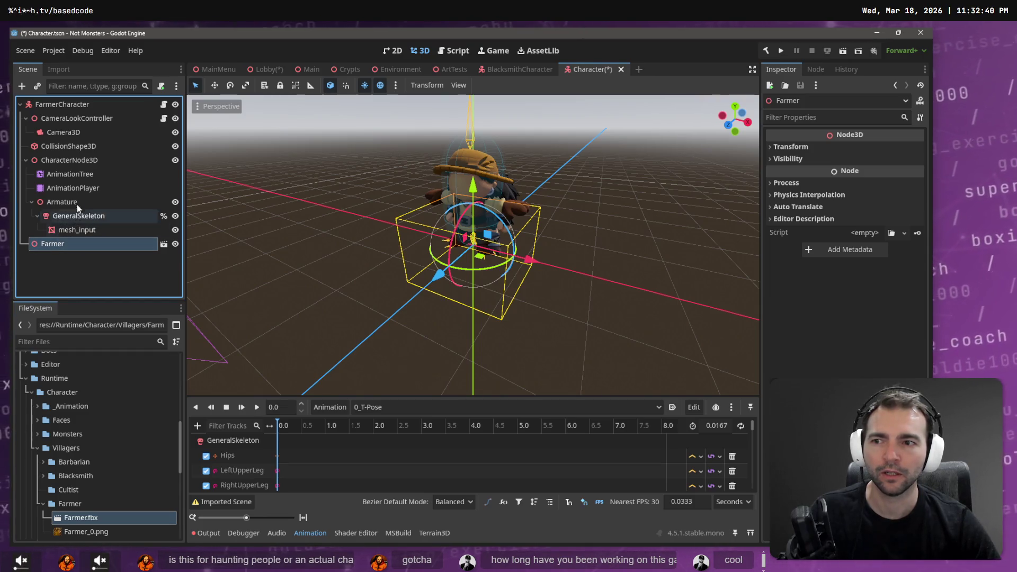
click(82, 174)
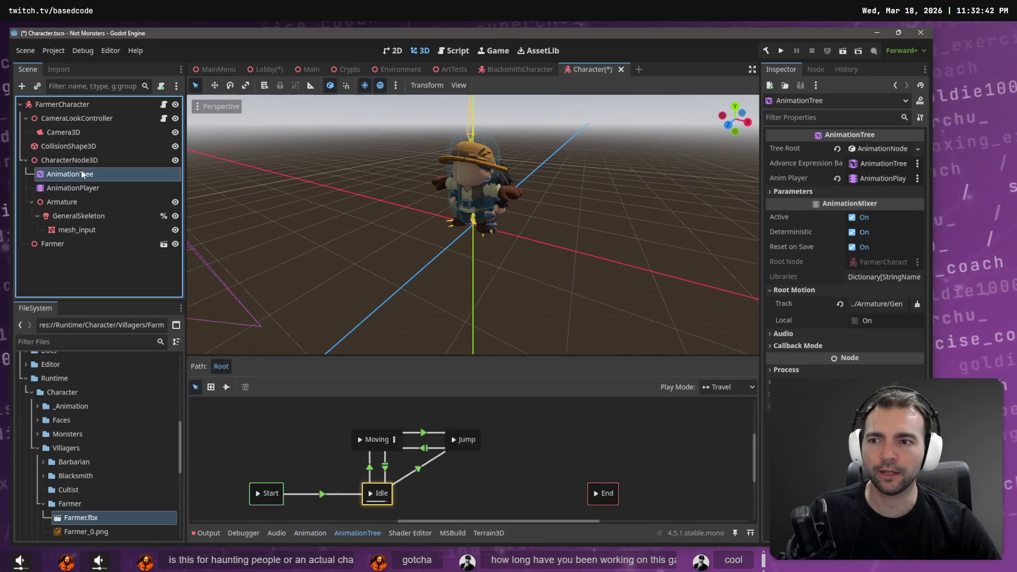
click(90, 188)
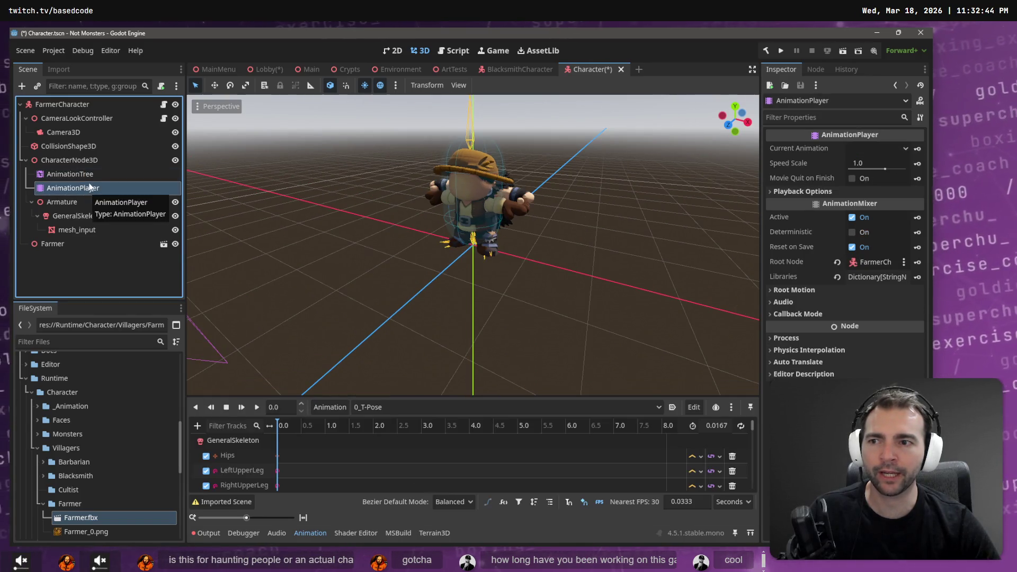
key(Delete)
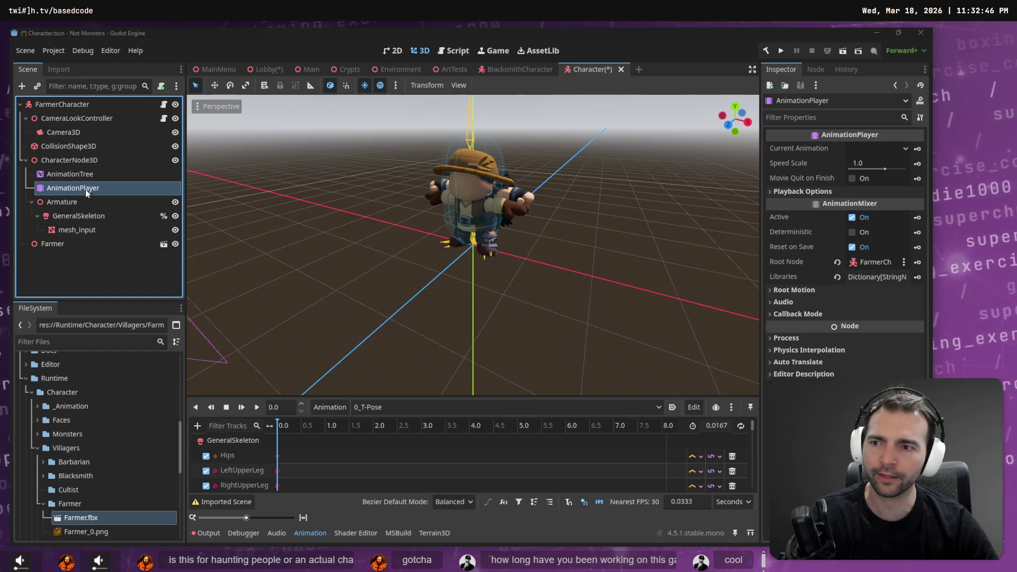
key(Return)
click(57, 232)
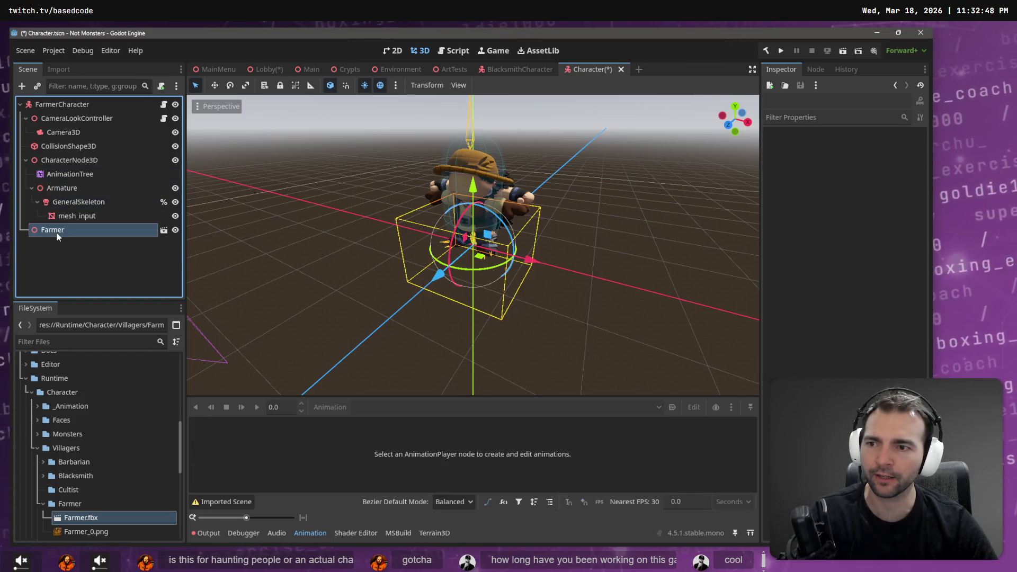
Make the Farmer node's children editable and move the AnimationTree under Farmer
right_click(57, 236)
click(126, 478)
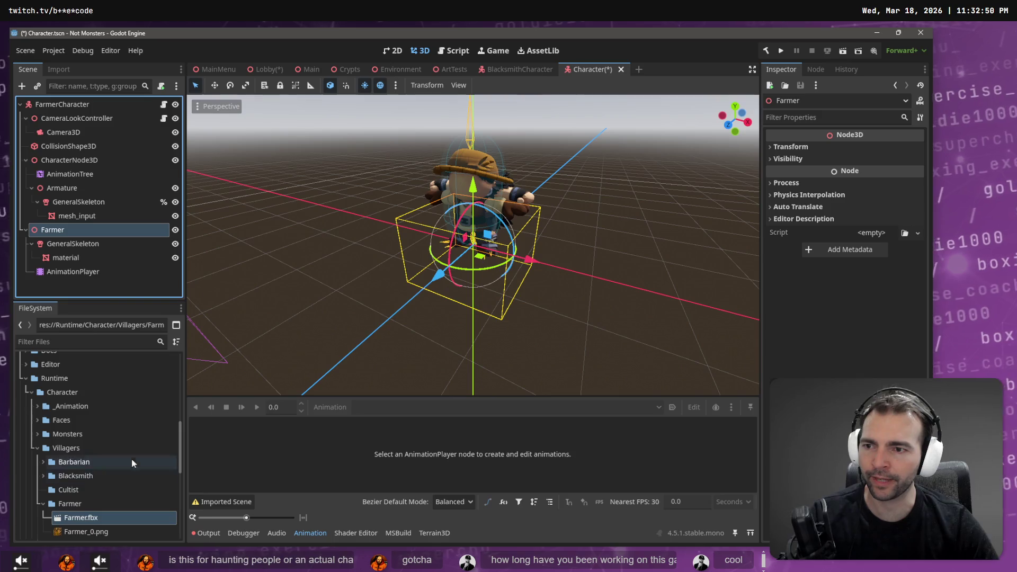
click(79, 178)
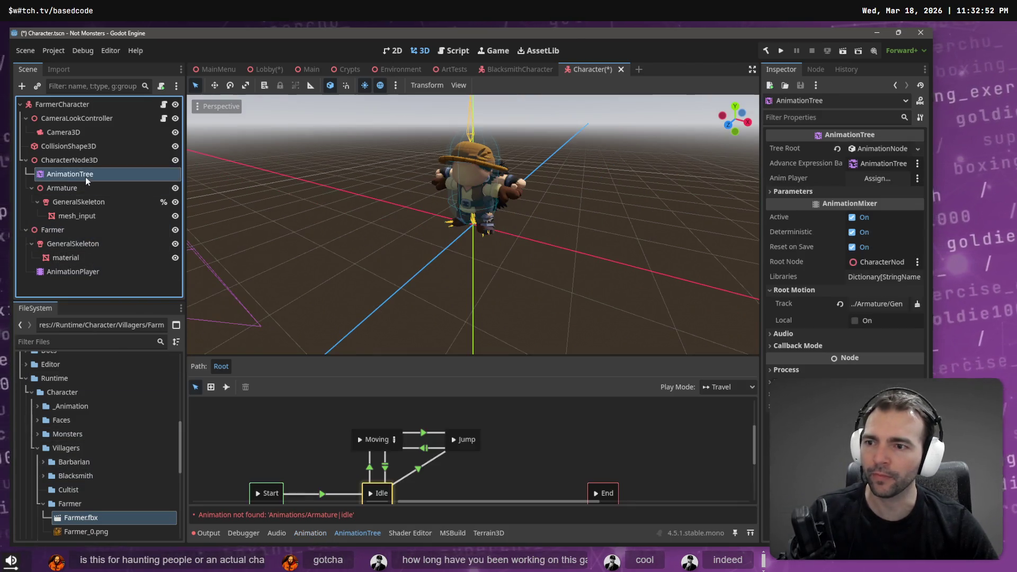
click(72, 244)
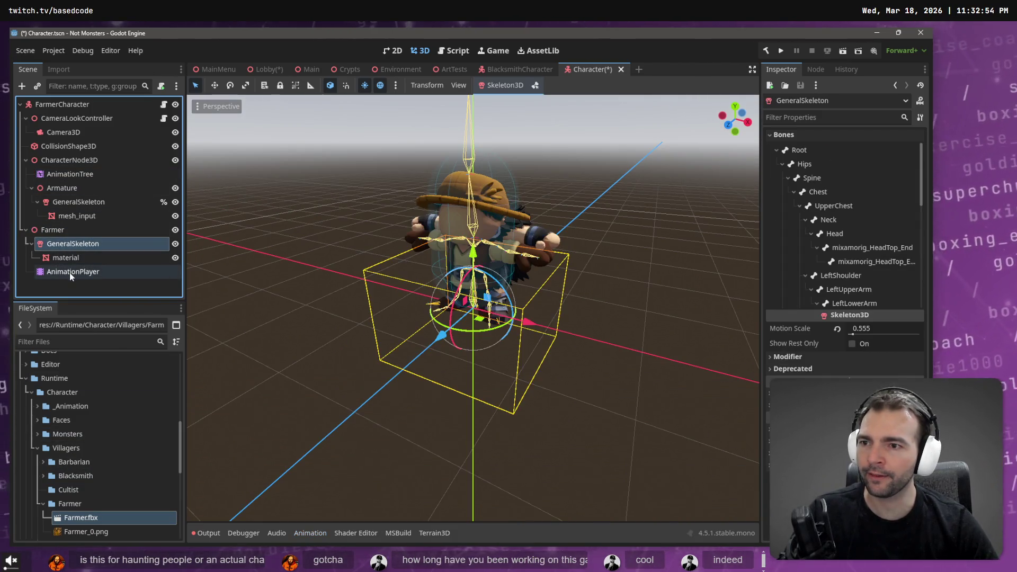
shift+click(69, 272)
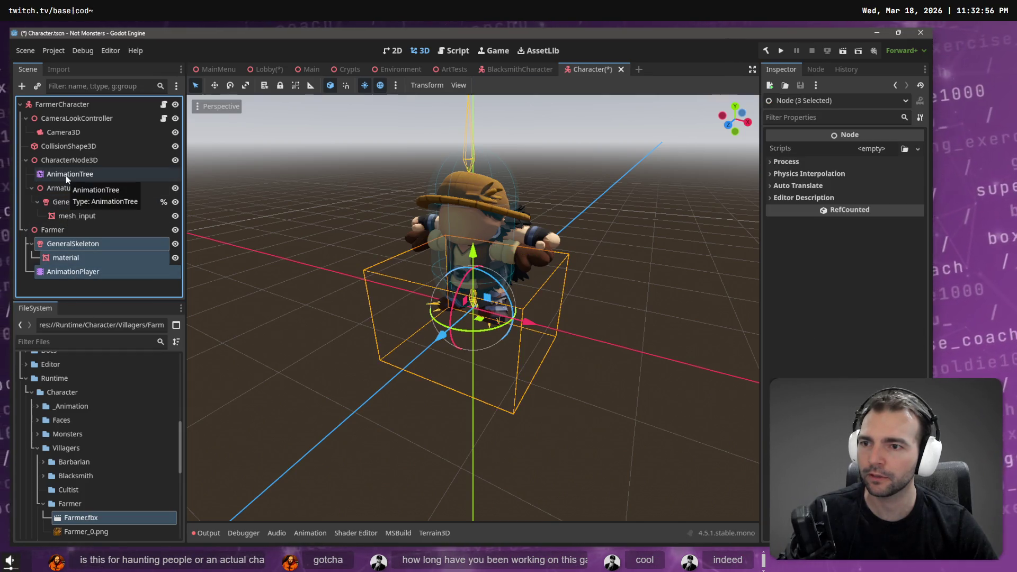
click(66, 176)
drag(72, 176, 71, 239)
Rename the Farmer node to CharacterNode3D2 using the copied CharacterNode3D name
click(82, 159)
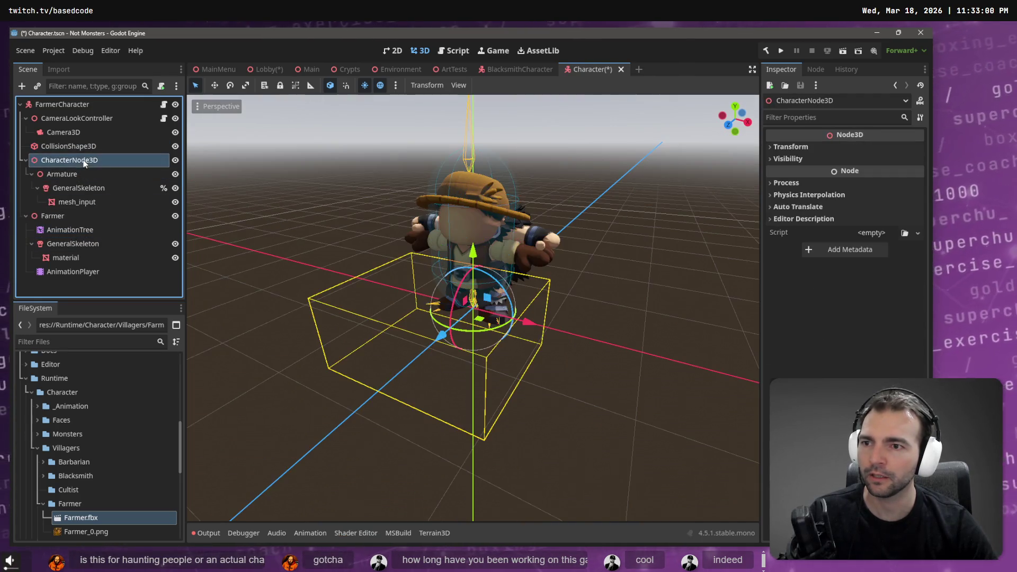
click(84, 163)
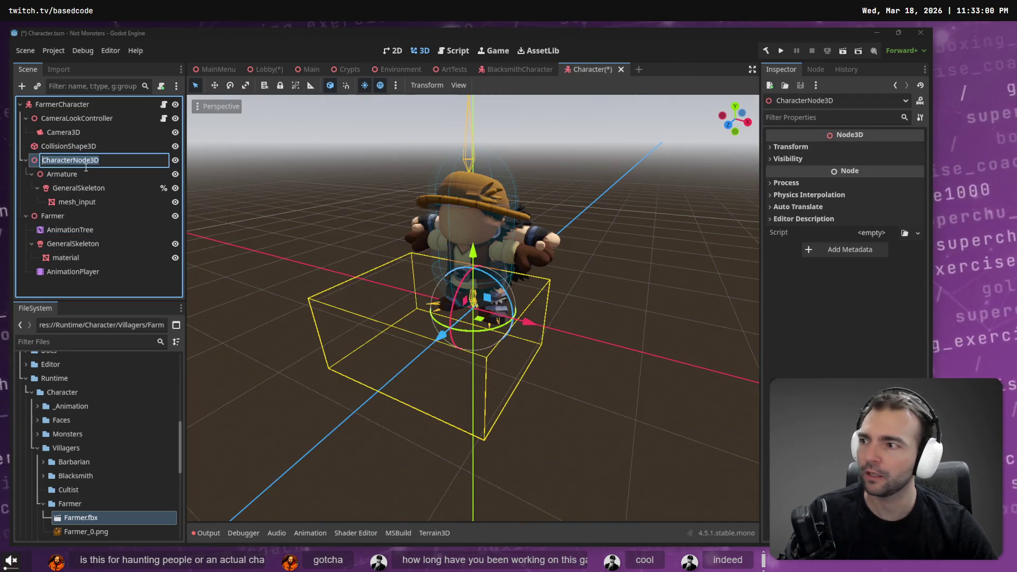
key(ctrl+c)
click(74, 217)
click(74, 217)
key(ctrl+v)
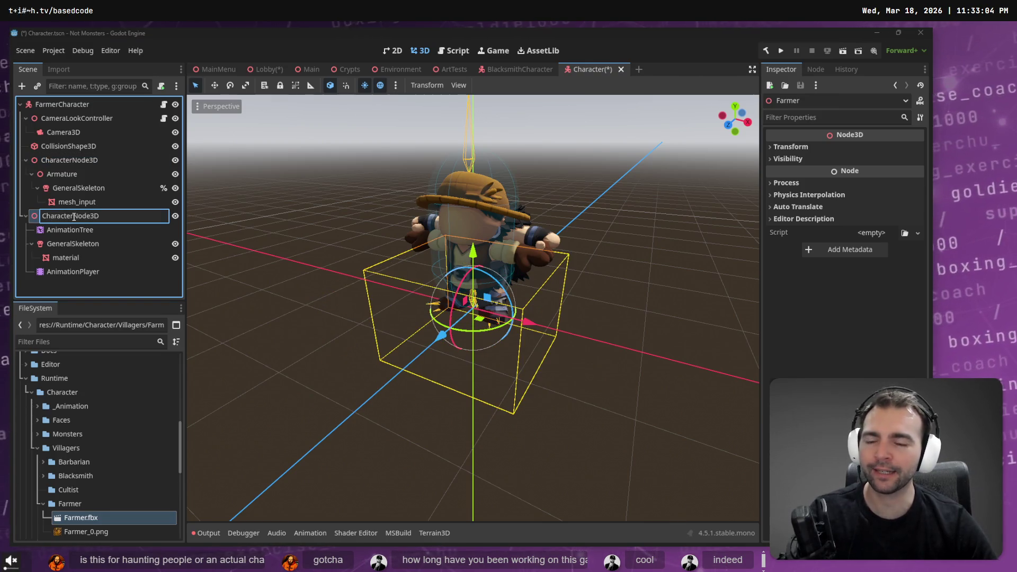
click(63, 161)
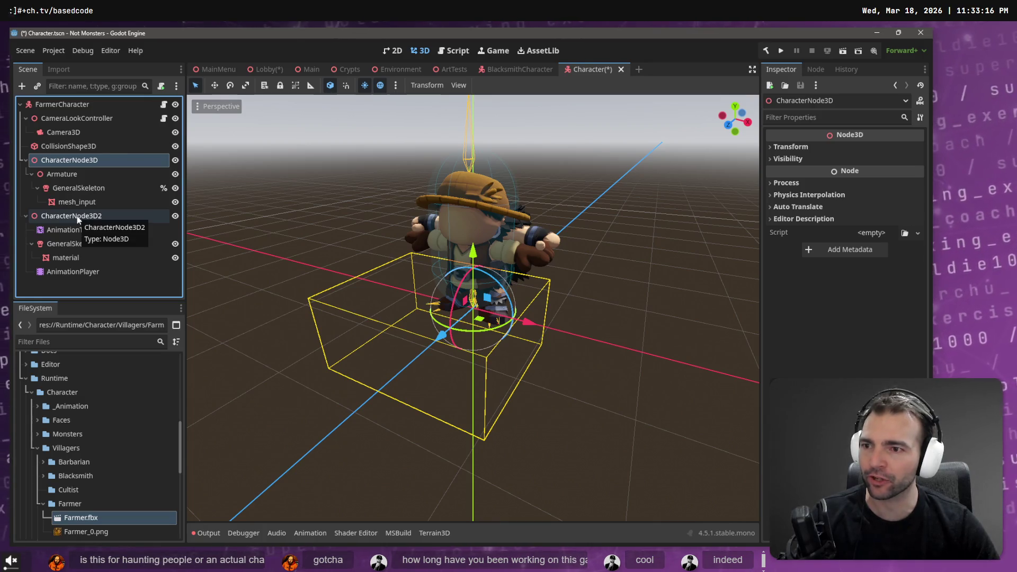
click(78, 217)
Delete the old CharacterNode3D along with its armature branch
click(81, 164)
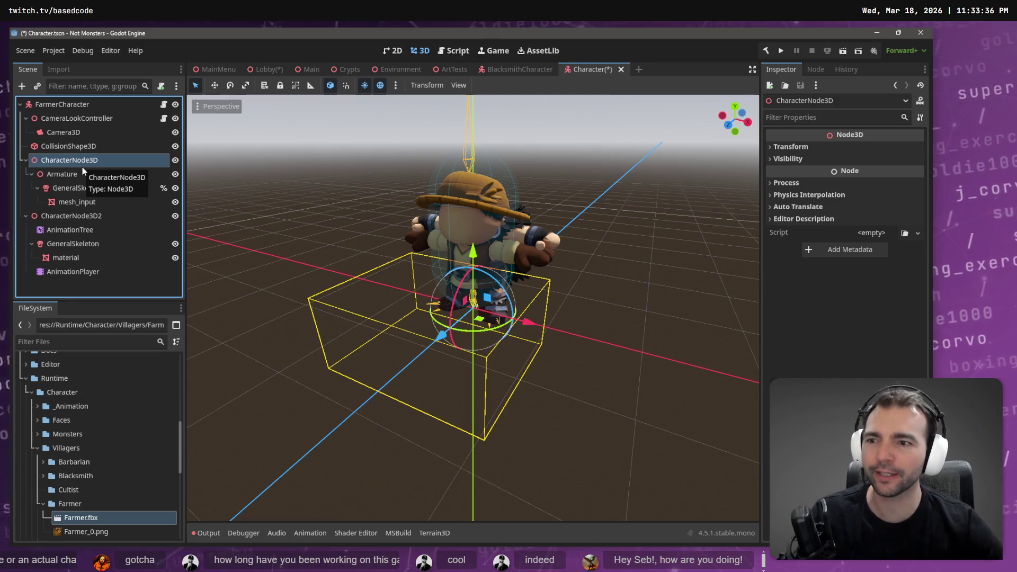
click(86, 216)
click(85, 202)
click(87, 188)
click(95, 160)
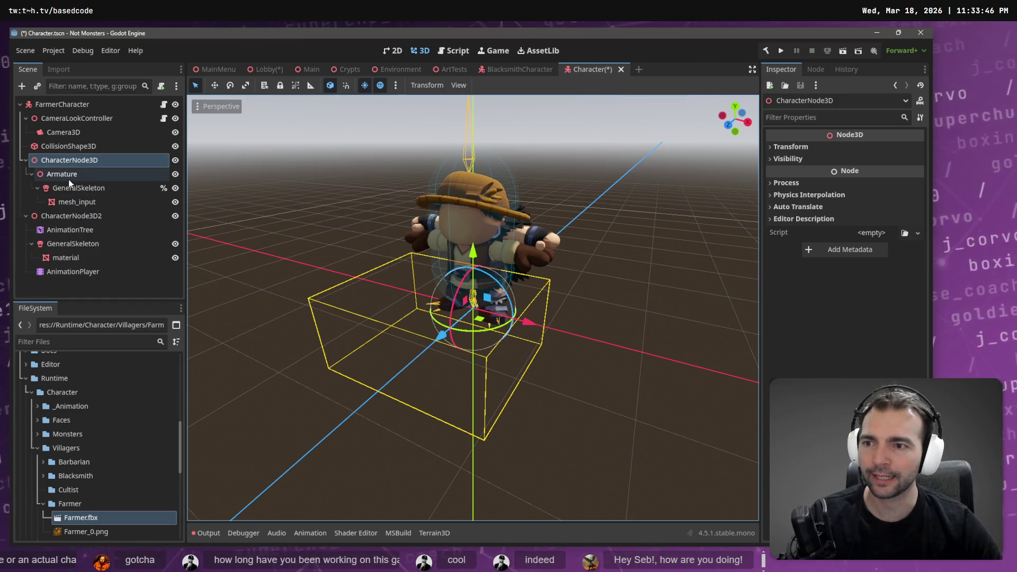
key(Delete)
key(Return)
click(86, 175)
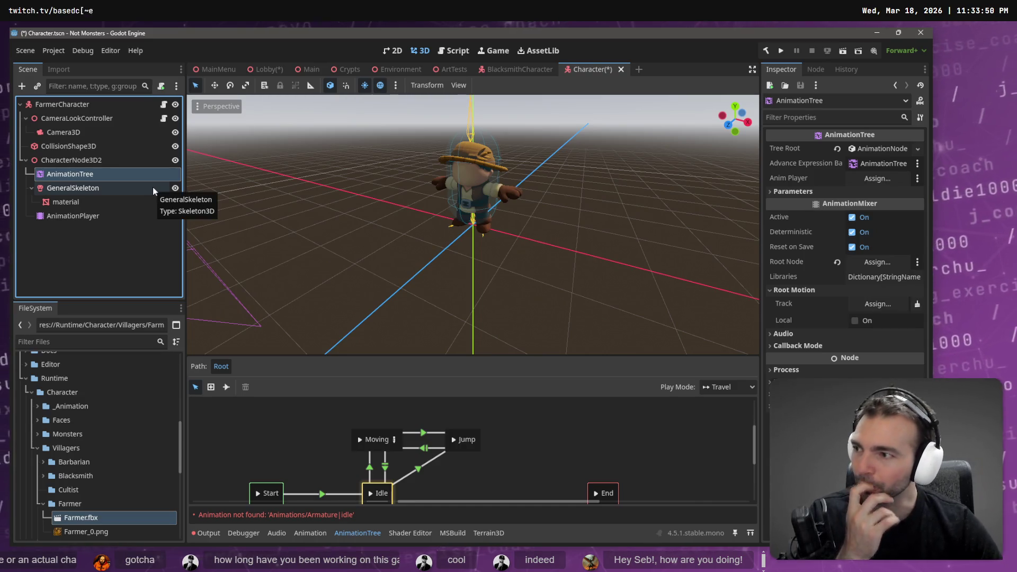
Assign the Farmer's AnimationPlayer to the AnimationTree and place it above GeneralSkeleton
drag(85, 216, 848, 187)
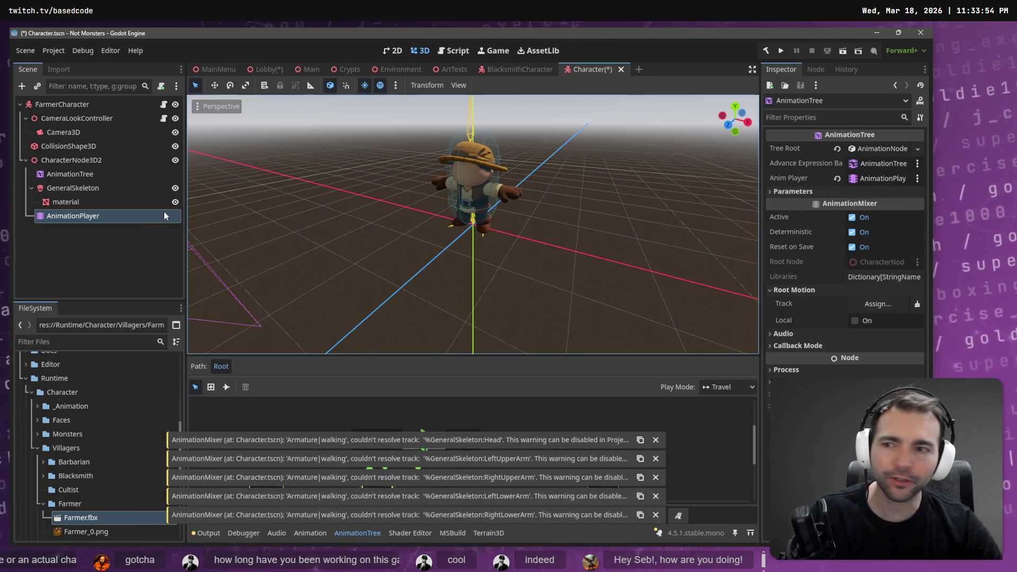
mouse_move(69, 221)
mouse_down()
mouse_move(58, 186)
mouse_move(27, 187)
mouse_up()
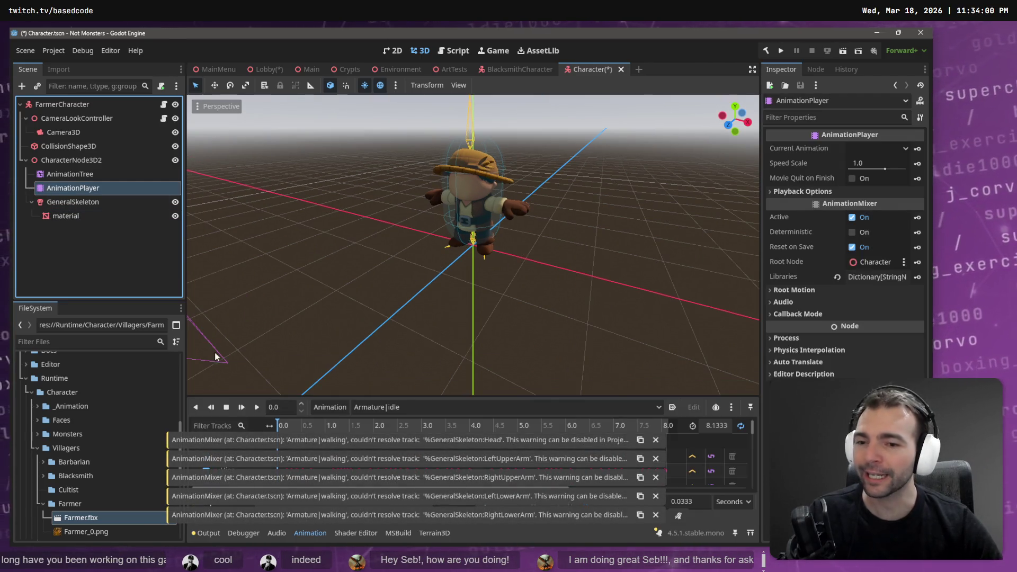
click(331, 403)
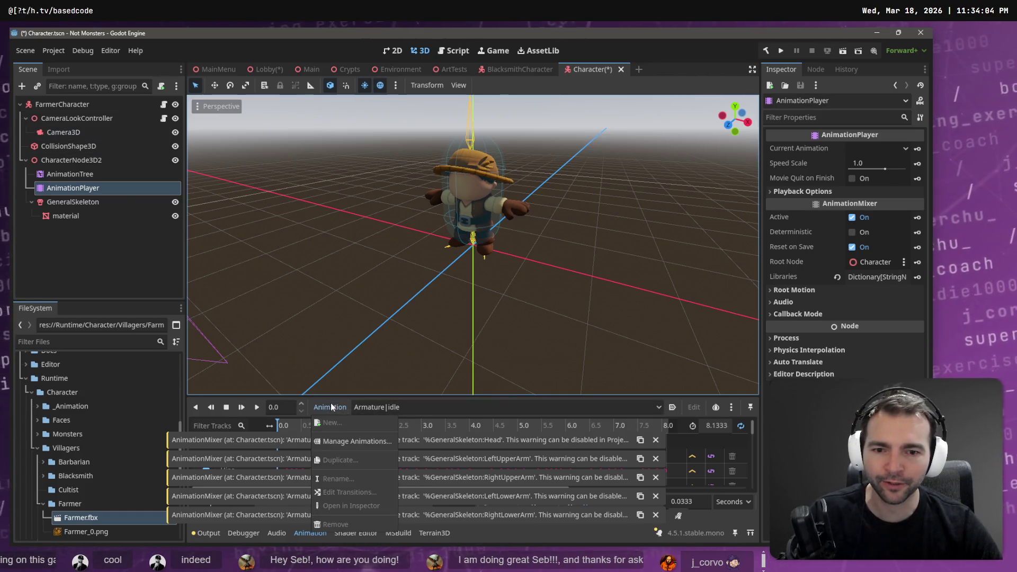
Load the animation library from Runtime/Character/_Animation into the Farmer's AnimationPlayer
click(358, 437)
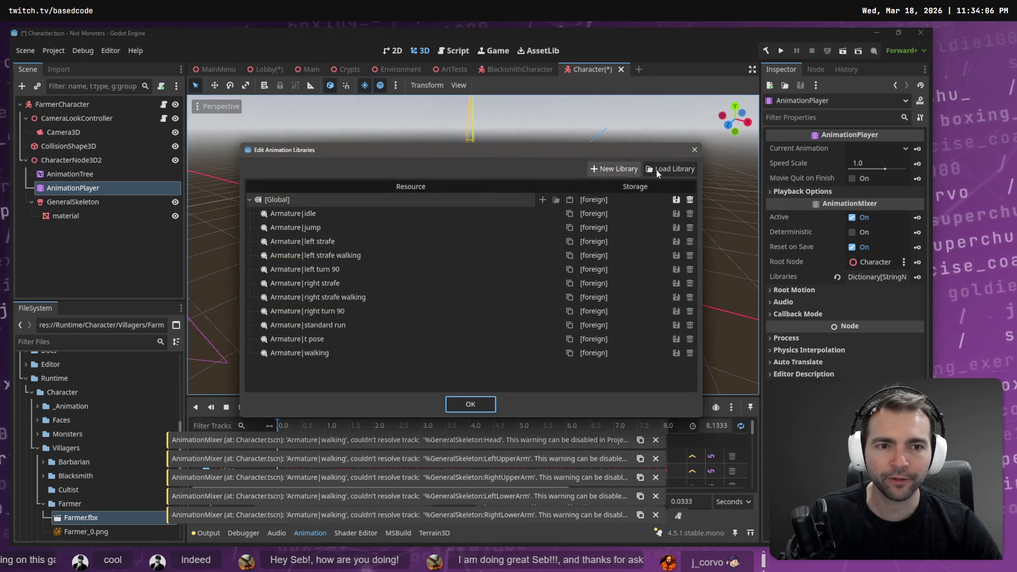
click(657, 169)
click(308, 140)
click(463, 138)
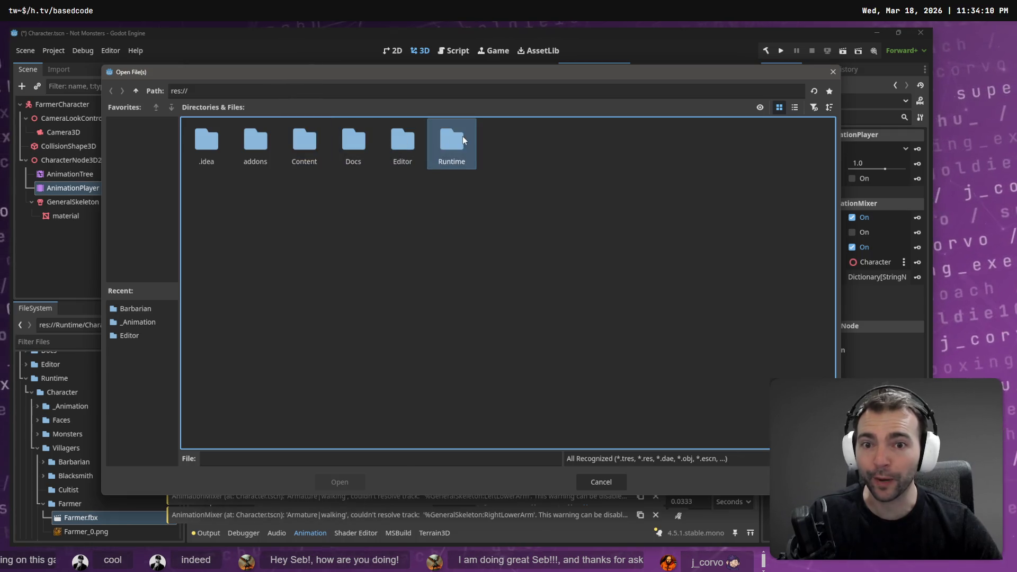
double_click(463, 136)
double_click(205, 142)
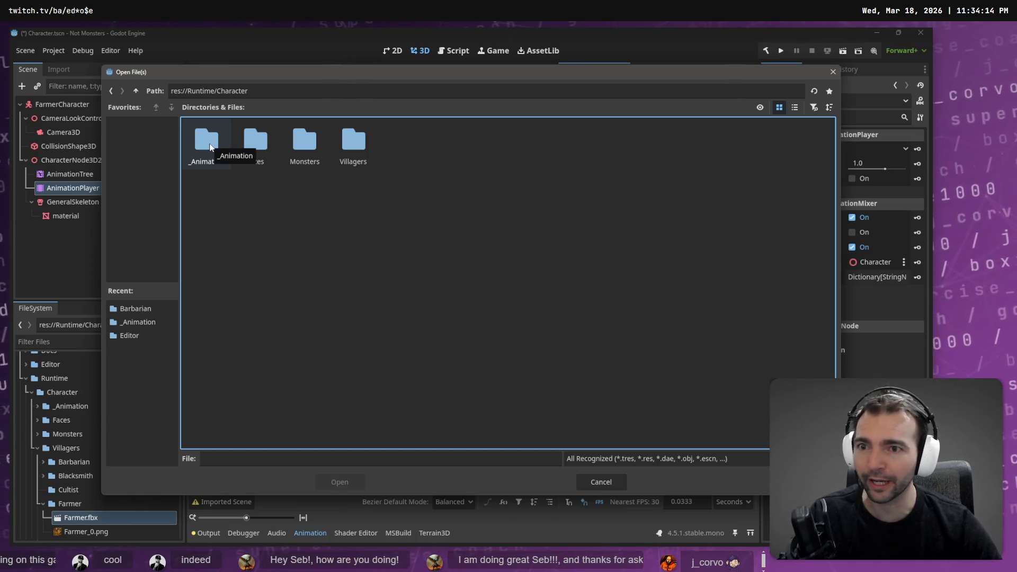
double_click(208, 143)
double_click(209, 143)
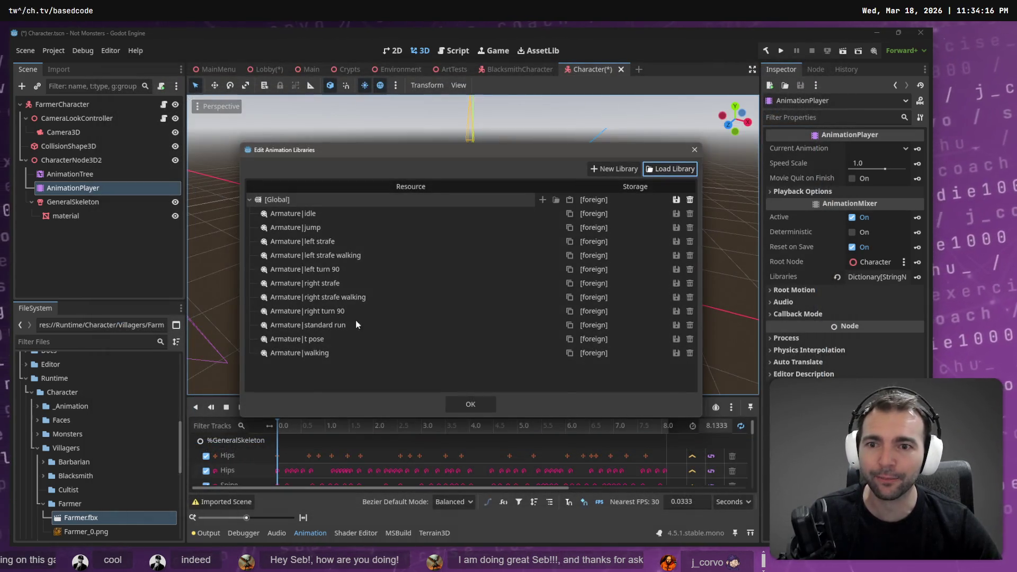
click(458, 403)
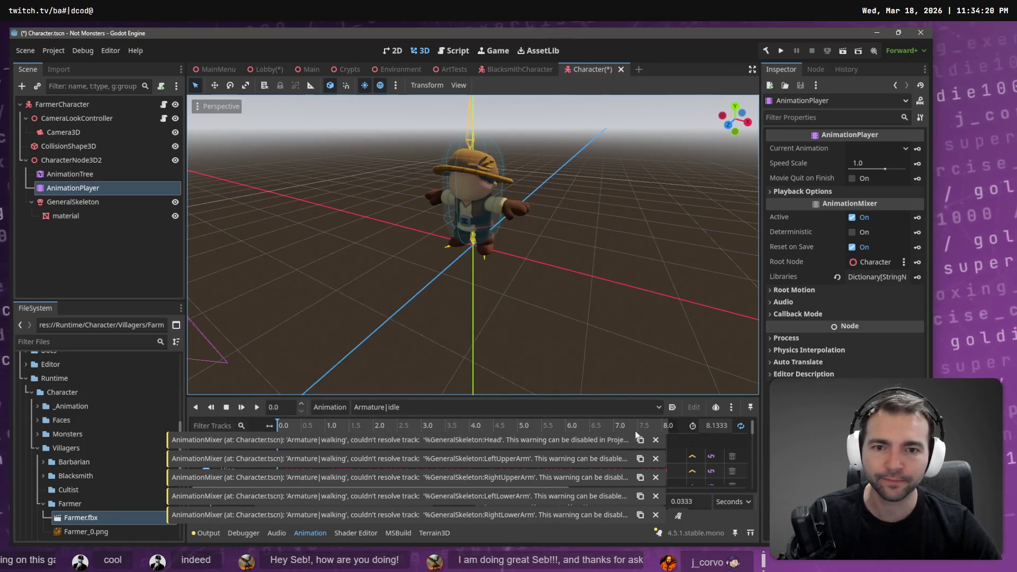
Dismiss the Head, LeftUpperArm, RightUpperArm, LeftLowerArm and RightLowerArm track warnings
click(656, 440)
click(655, 459)
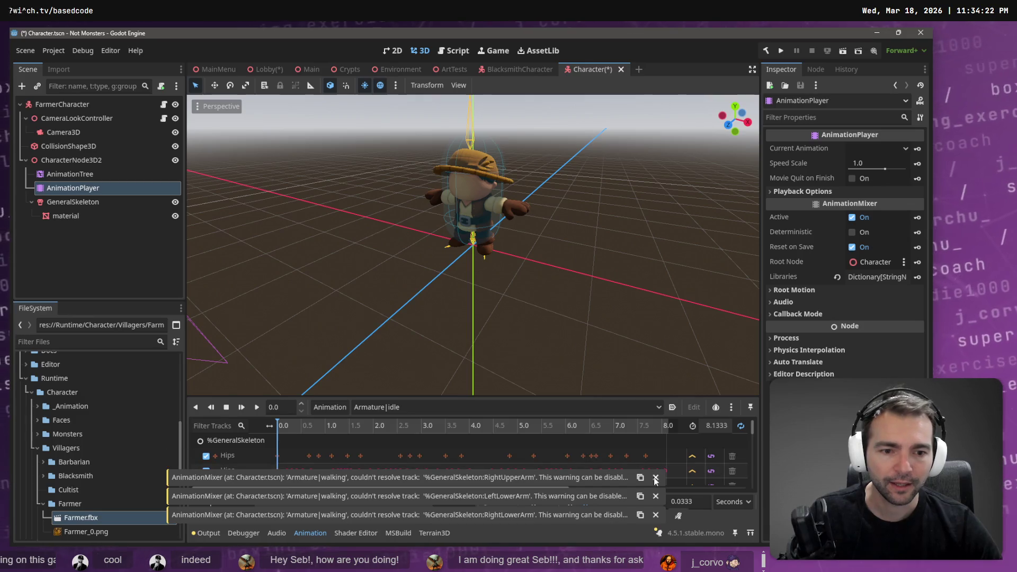
click(655, 477)
click(656, 497)
click(657, 516)
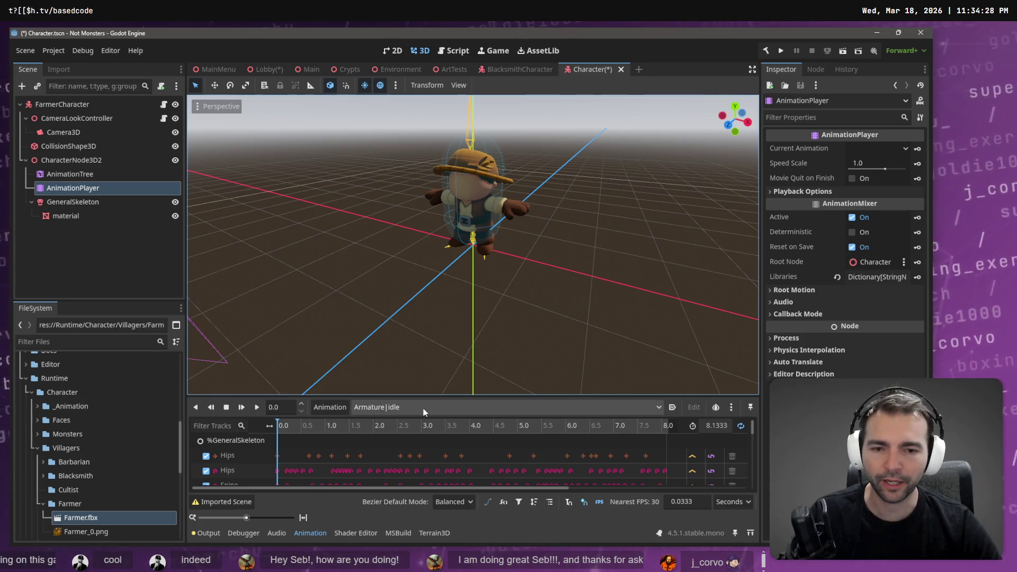
Check the AnimationPlayer's clip list, keeping Armature|idle as the current animation
click(396, 410)
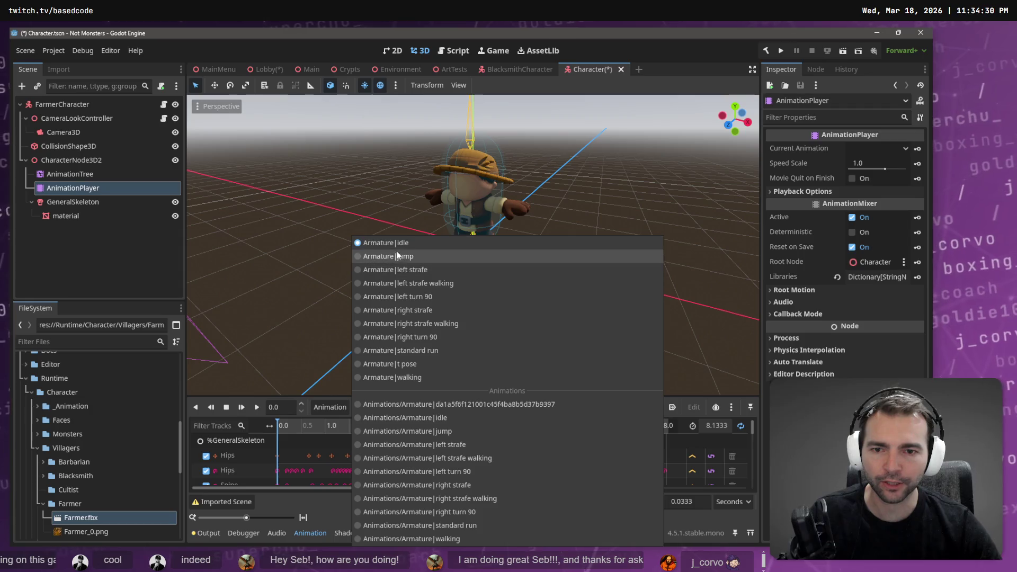
click(414, 417)
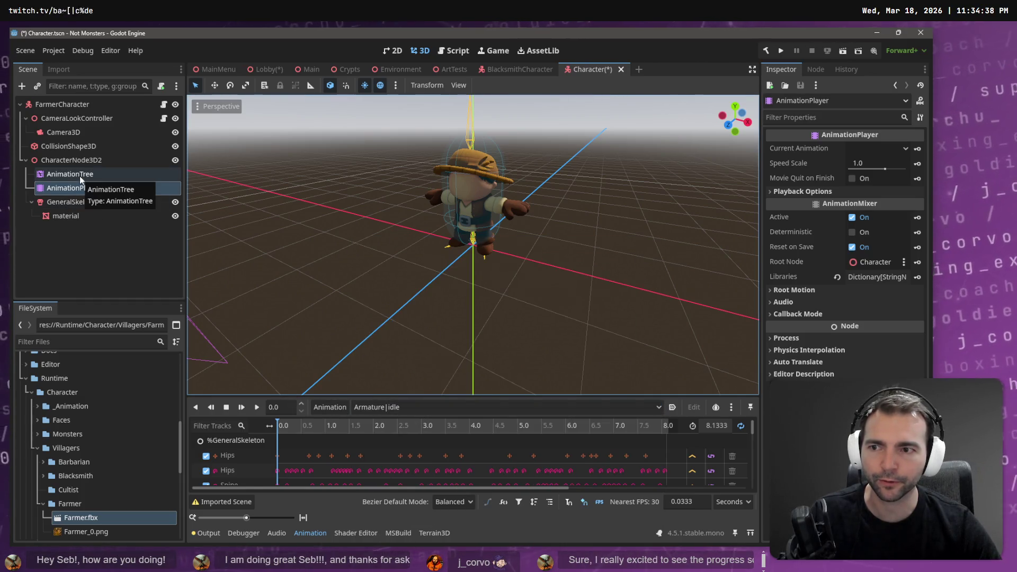
click(429, 411)
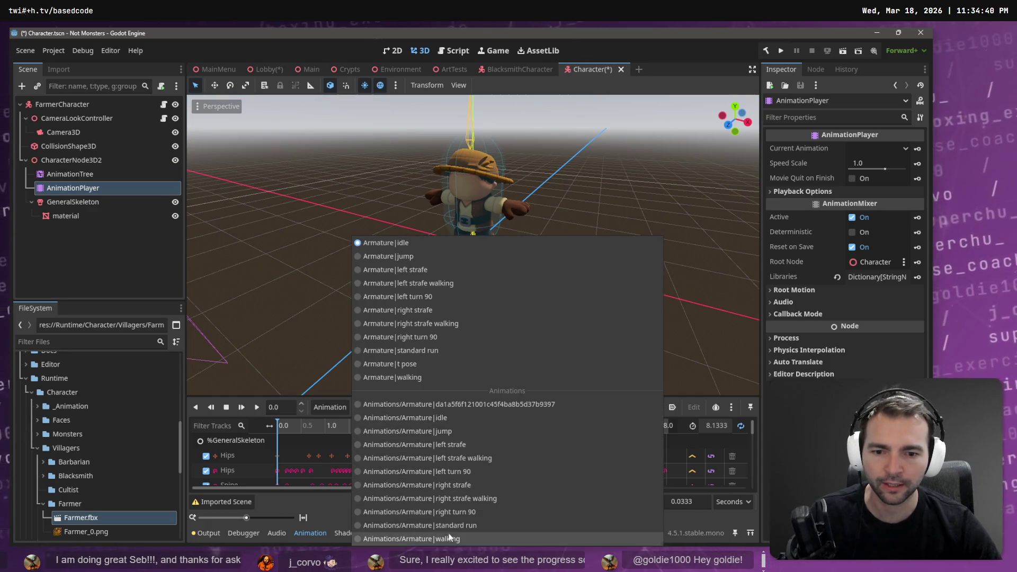
key(Escape)
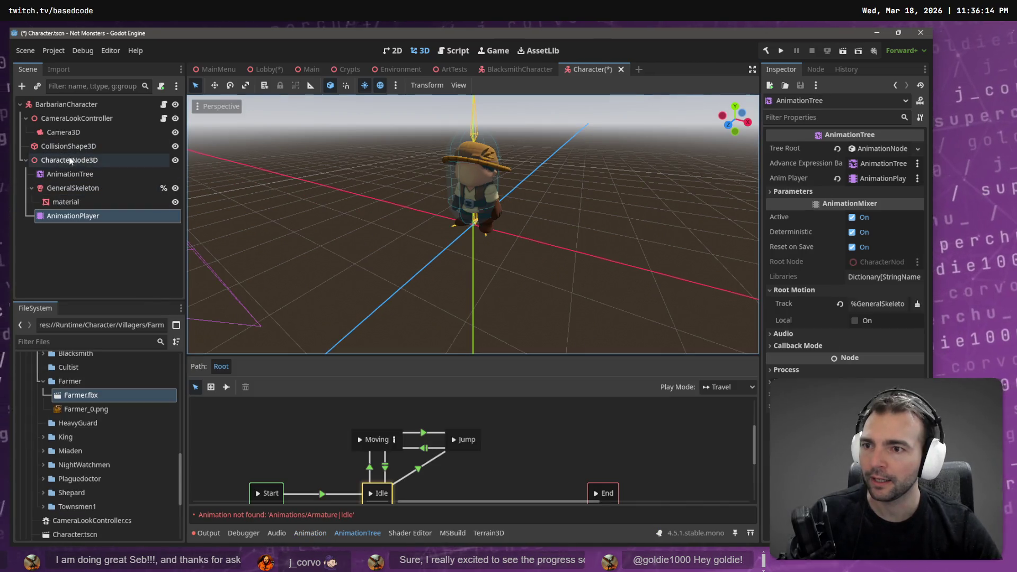
Select the character's AnimationPlayer and check its clip list, leaving idle selected
click(81, 161)
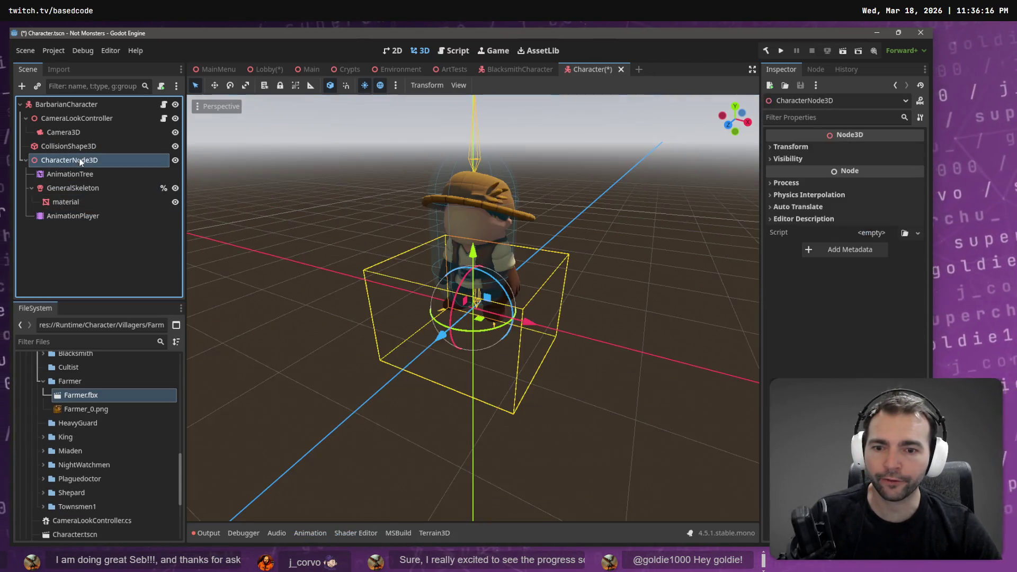
click(86, 176)
click(85, 214)
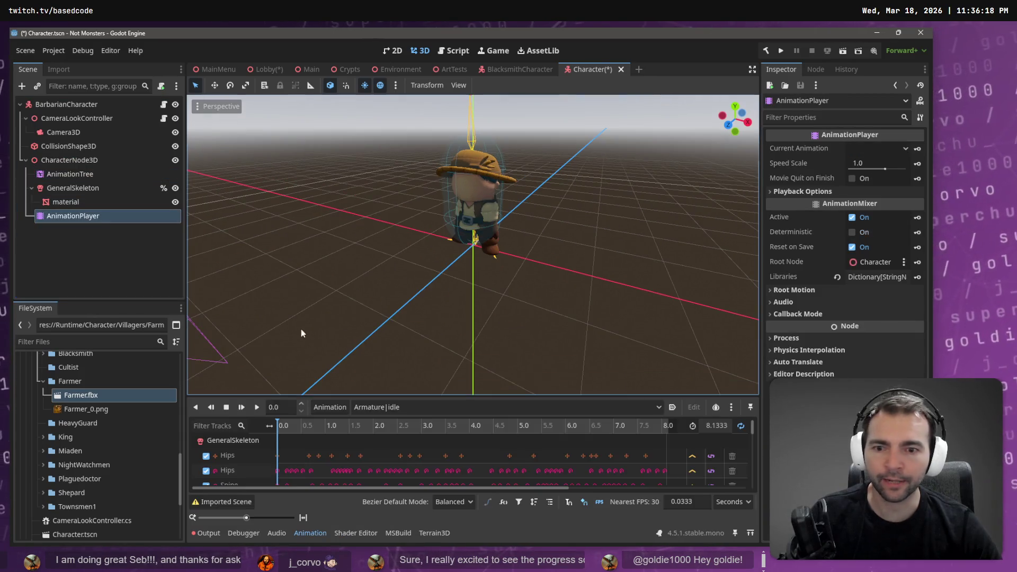
click(635, 407)
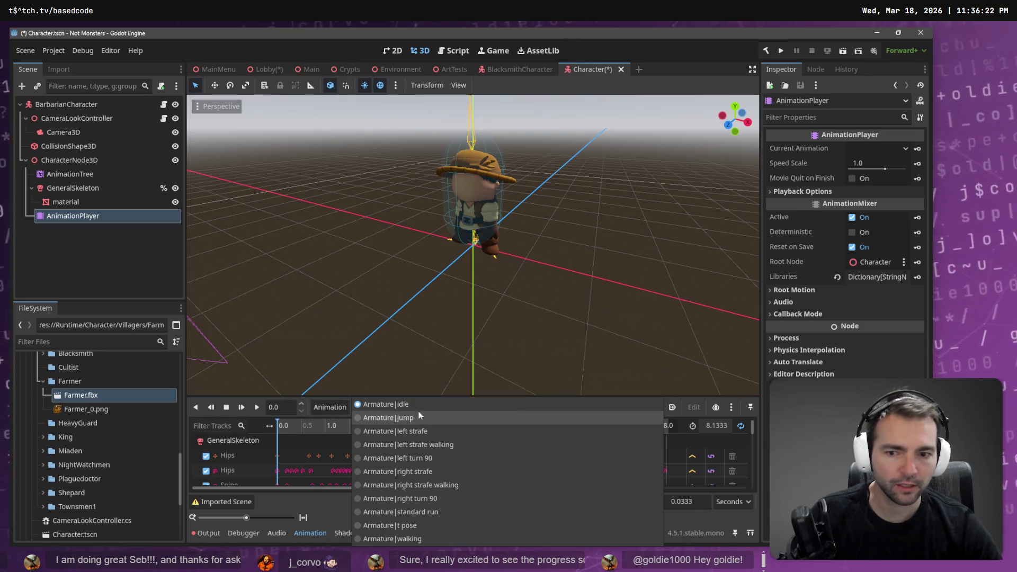
click(334, 406)
Load the animations FBX as an extra Animations library in the AnimationPlayer
click(334, 406)
click(361, 438)
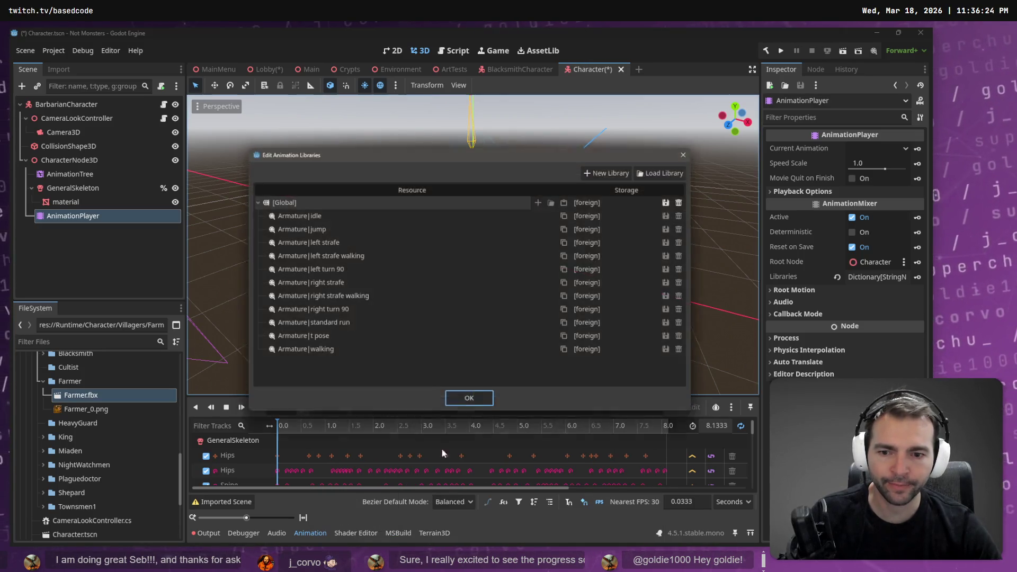
click(695, 167)
double_click(201, 140)
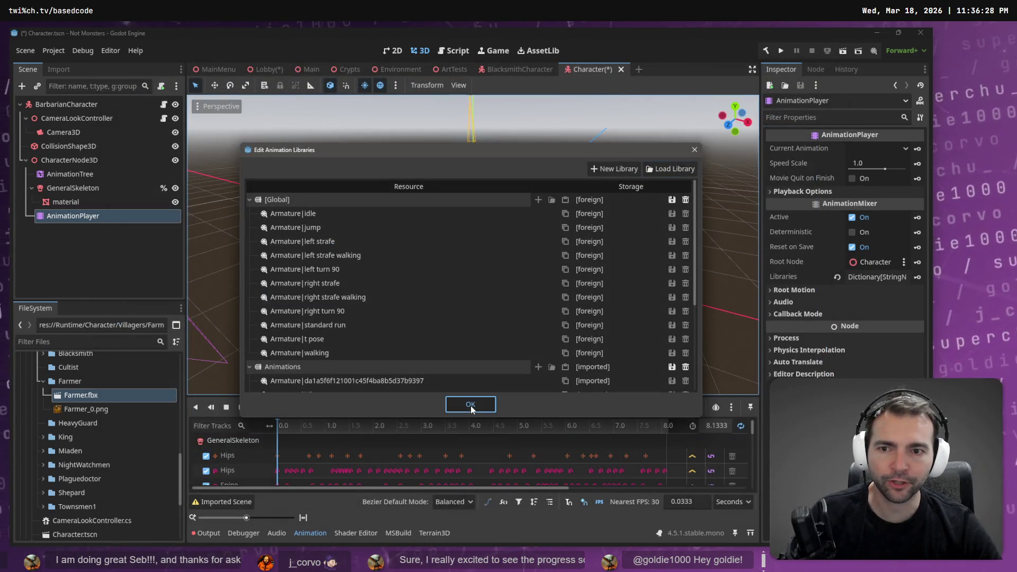
click(470, 406)
Preview the imported Animations/Armature|walking clip by playing and then pausing it
click(421, 407)
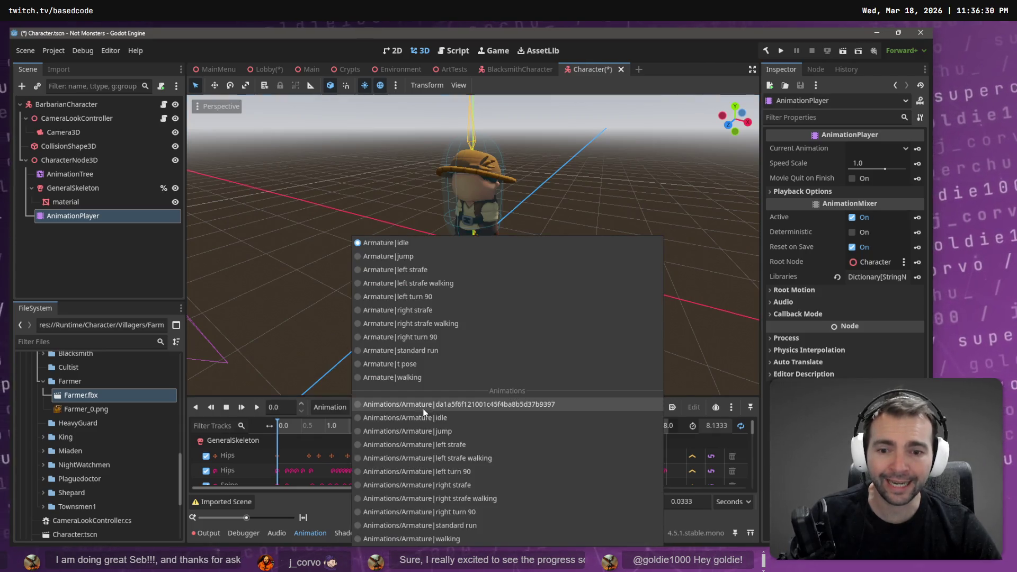
click(456, 419)
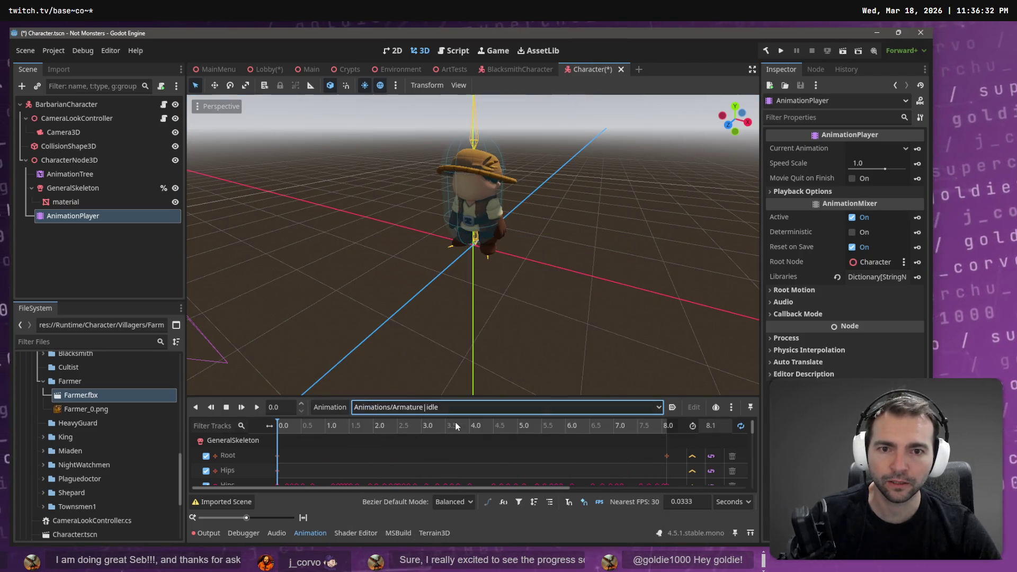
click(421, 414)
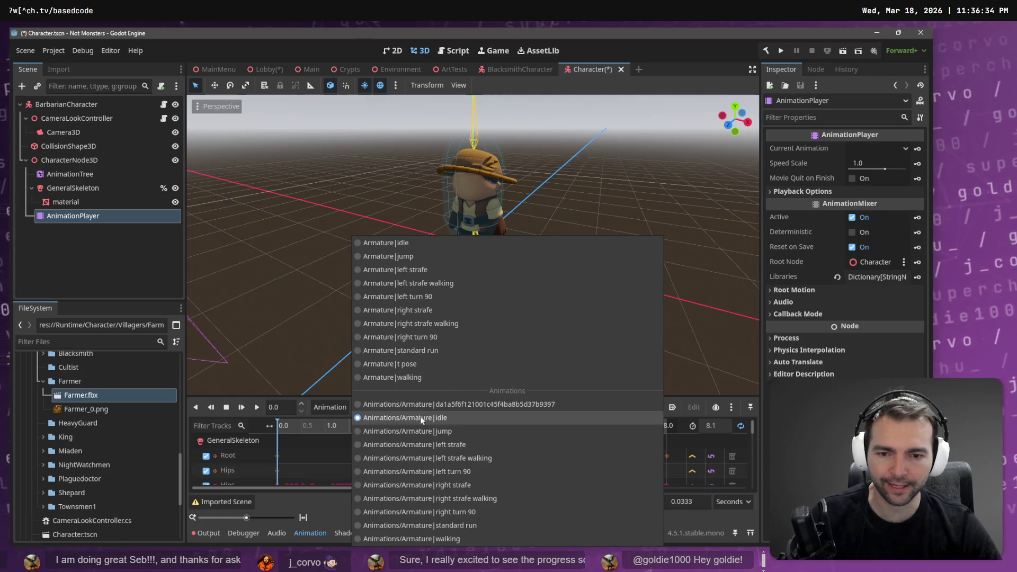
click(447, 541)
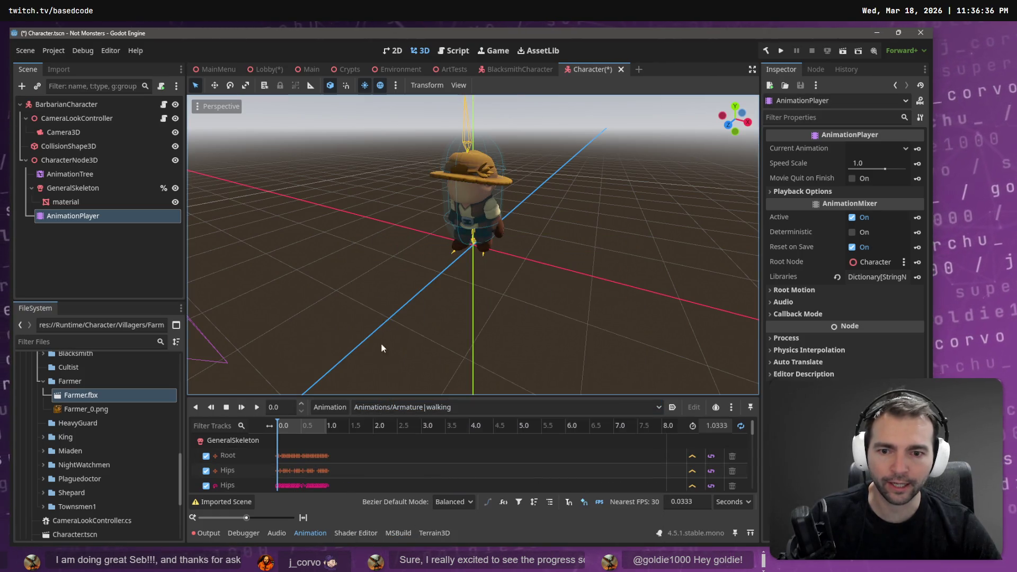
click(257, 408)
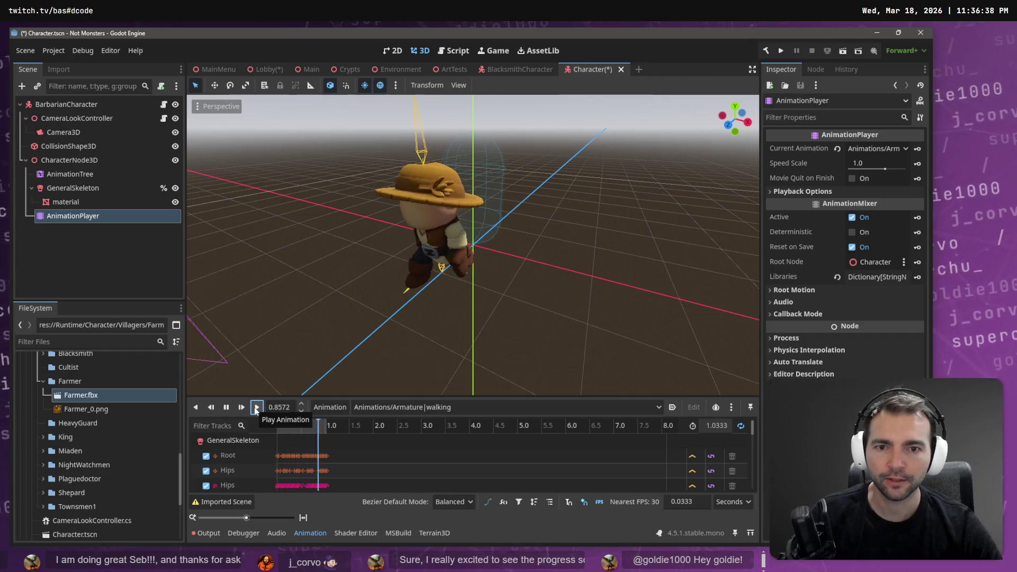
click(226, 408)
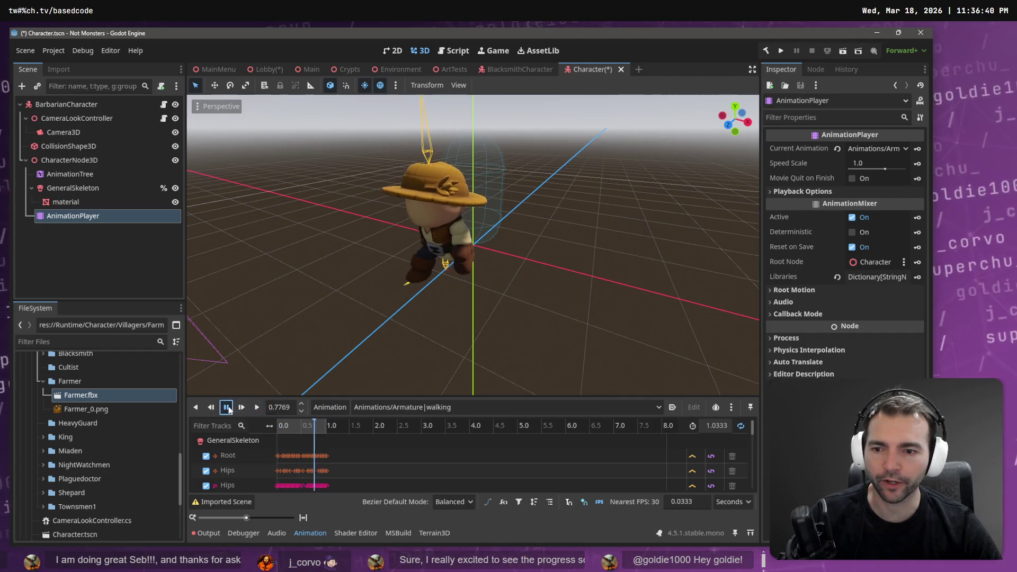
Switch to the BlacksmithCharacter scene and inspect its Face bone attachment
click(101, 271)
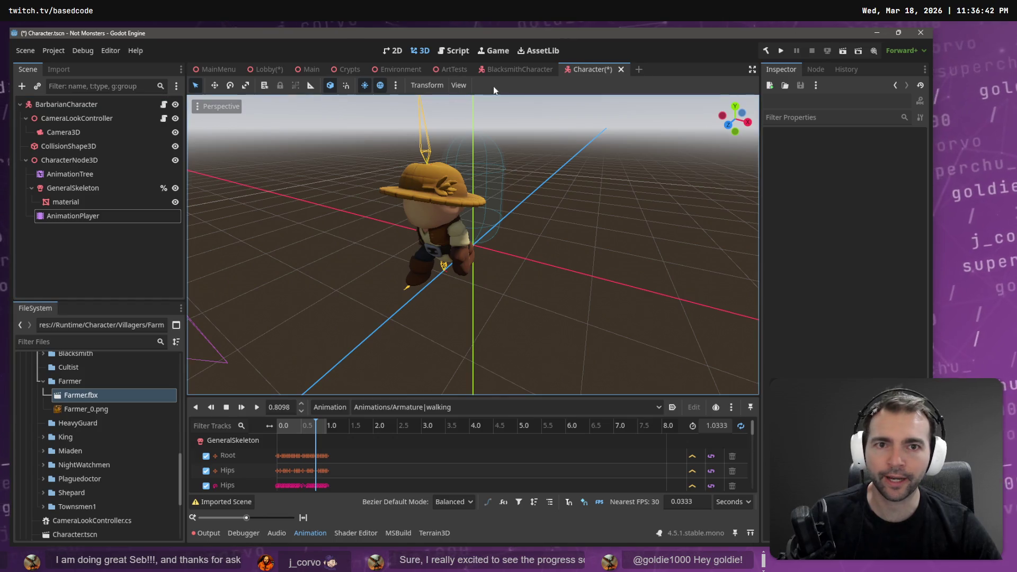
click(524, 69)
click(69, 199)
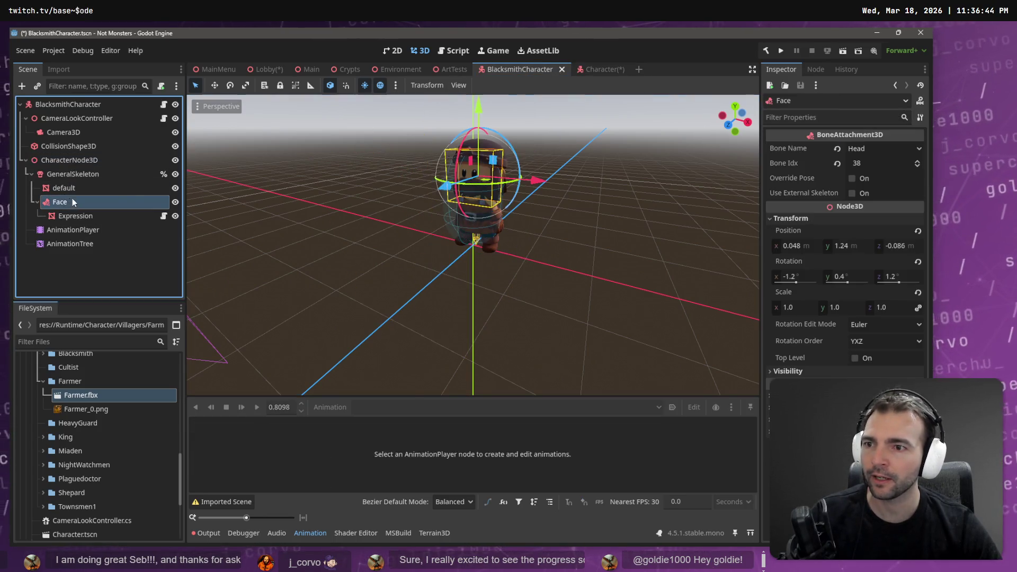
Attach the Character scene's Face node to the skeleton's Head bone
click(602, 68)
click(87, 189)
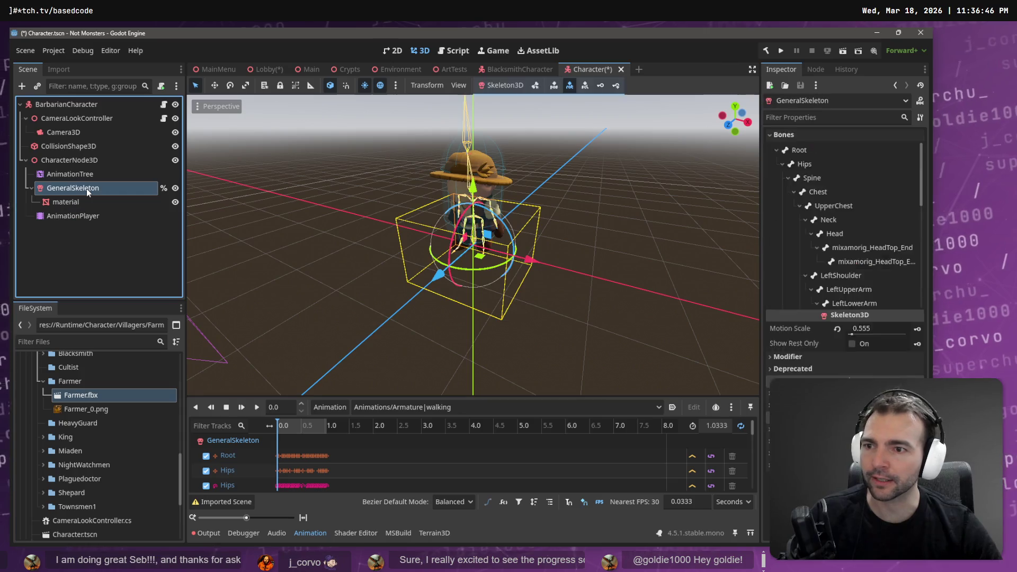
click(123, 211)
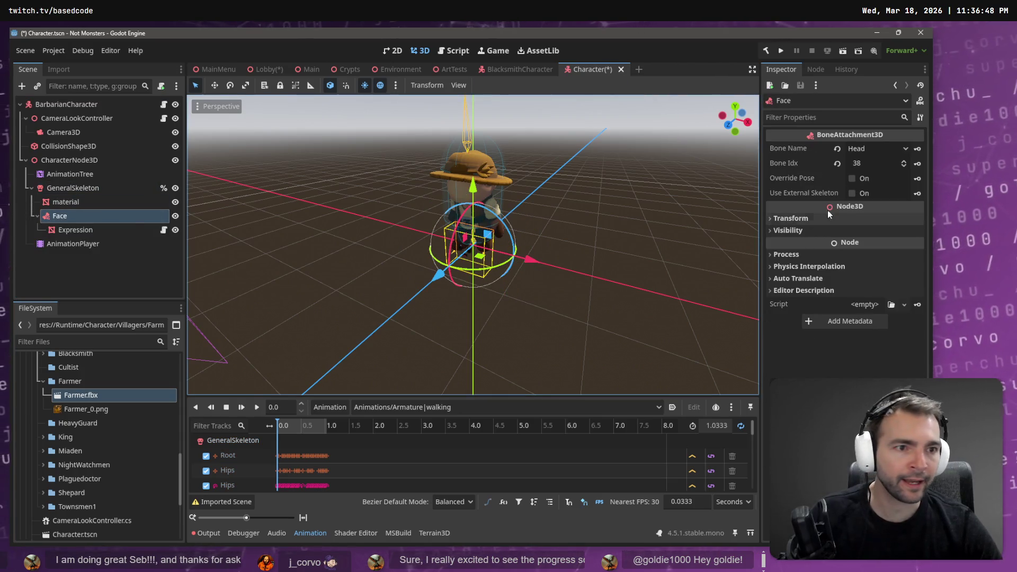
click(868, 151)
click(840, 190)
click(866, 153)
click(853, 201)
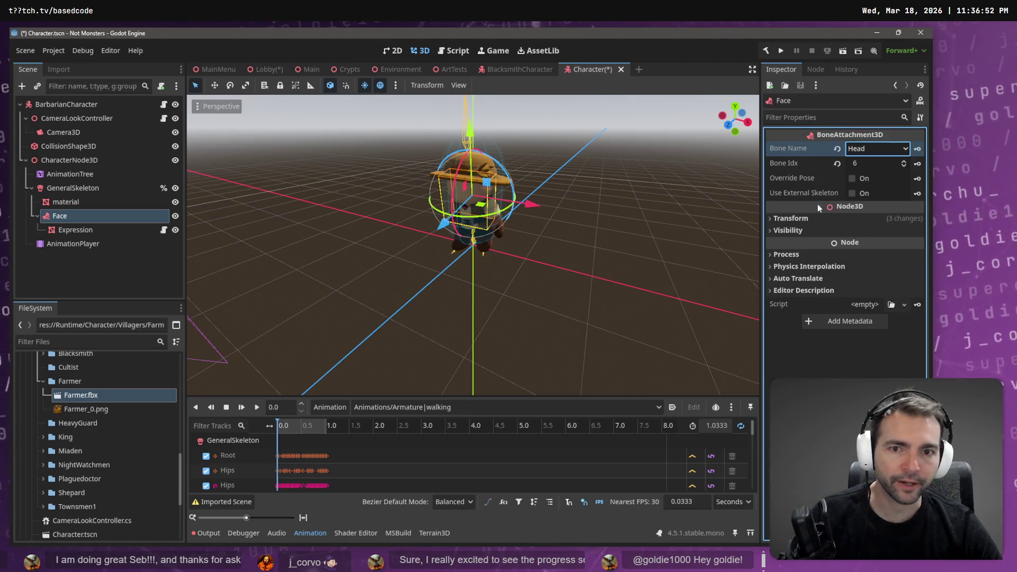
Rotate and move the Expression mesh until it sits on the farmer's face
click(445, 224)
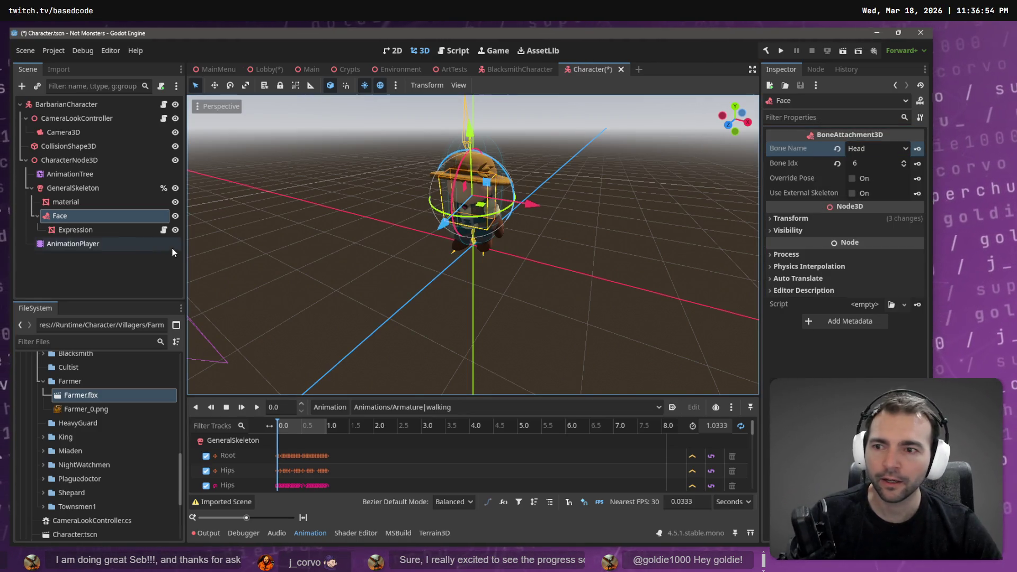
drag(441, 218, 482, 153)
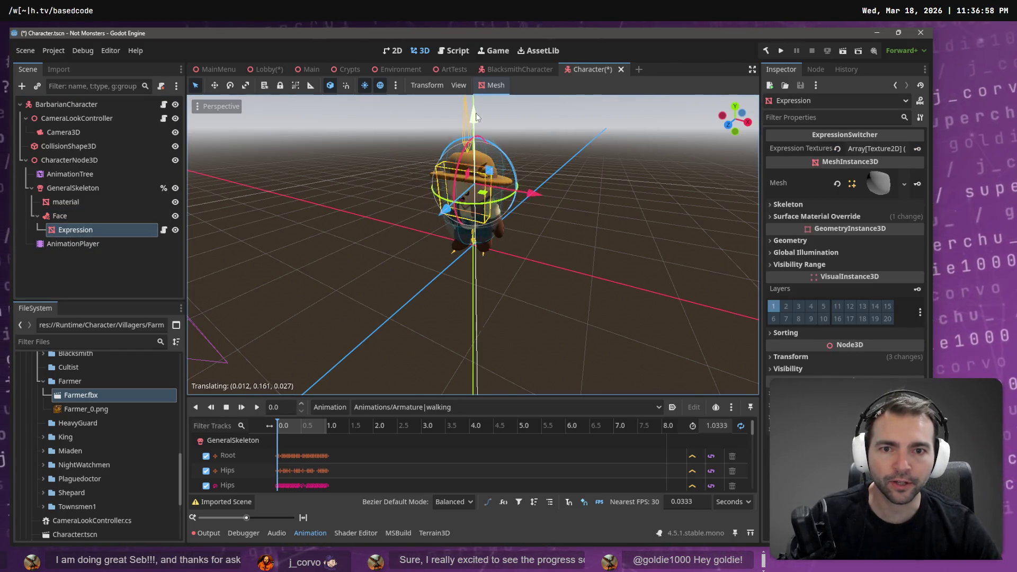
key(w)
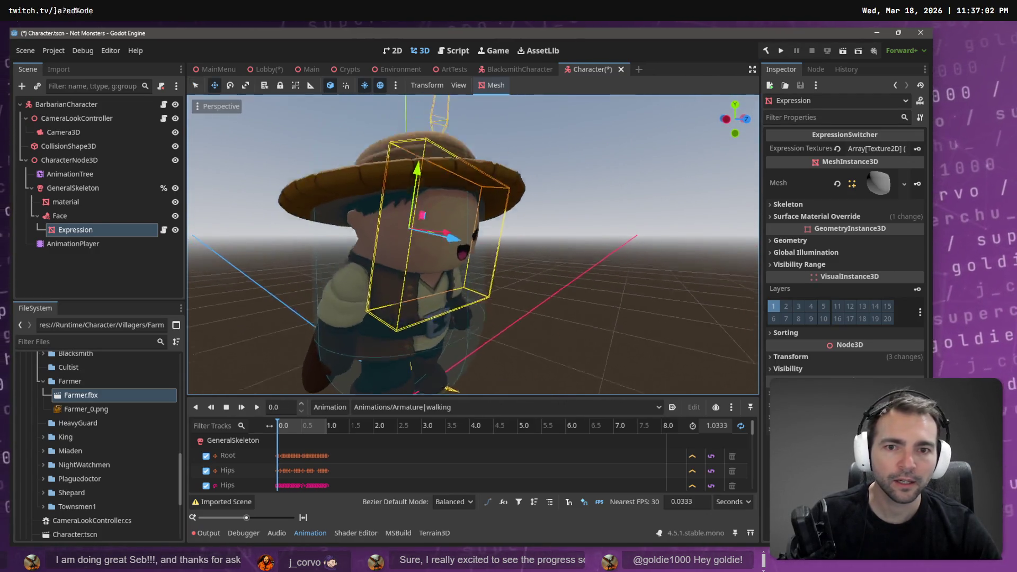
drag(451, 271, 452, 269)
key(e)
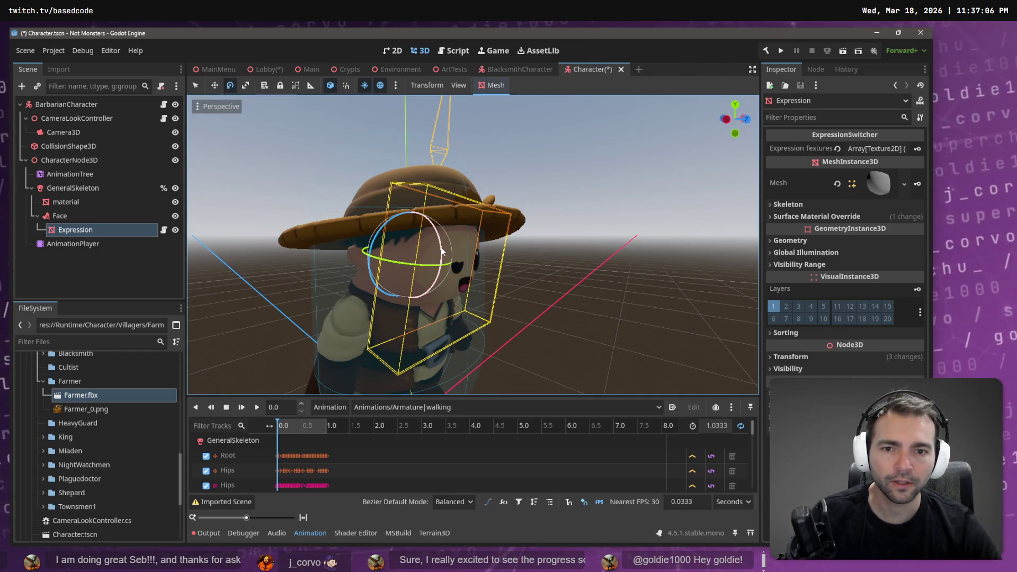
key(w)
drag(423, 197, 424, 190)
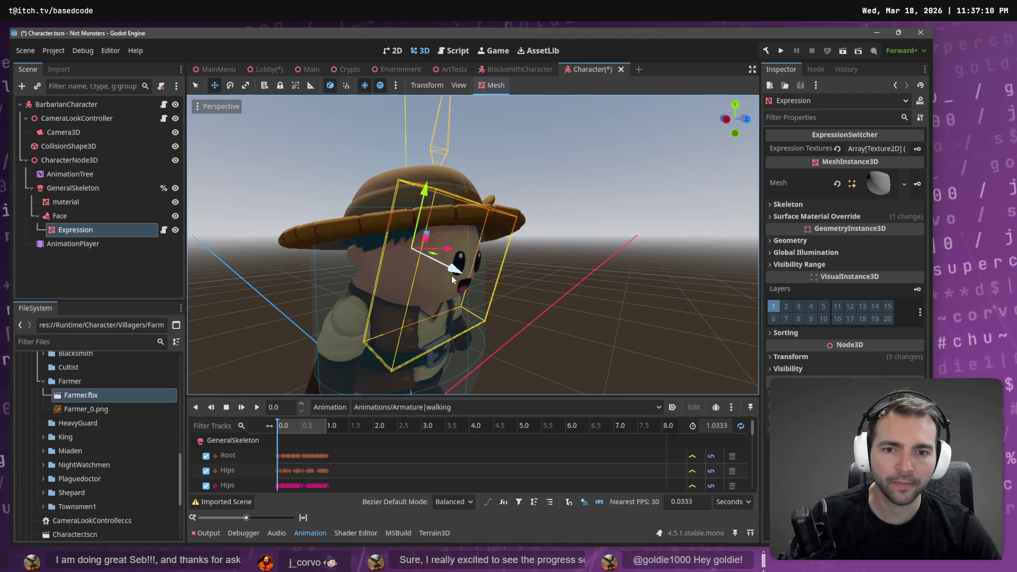
drag(454, 270, 452, 269)
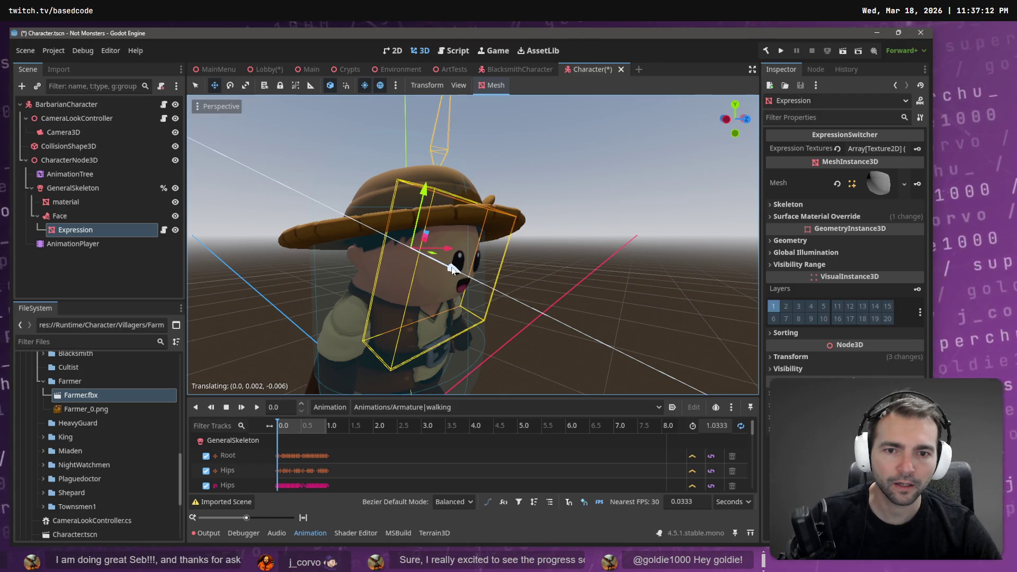
Check the fit from the front view and save the Character scene
key(KP_1)
scroll(427, 269, down, 5)
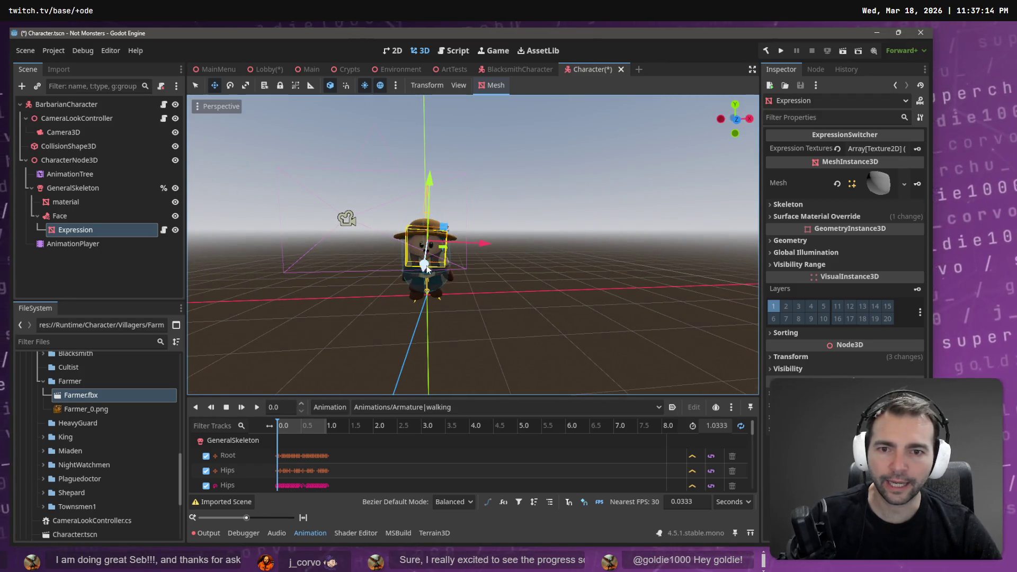
key(ctrl+s)
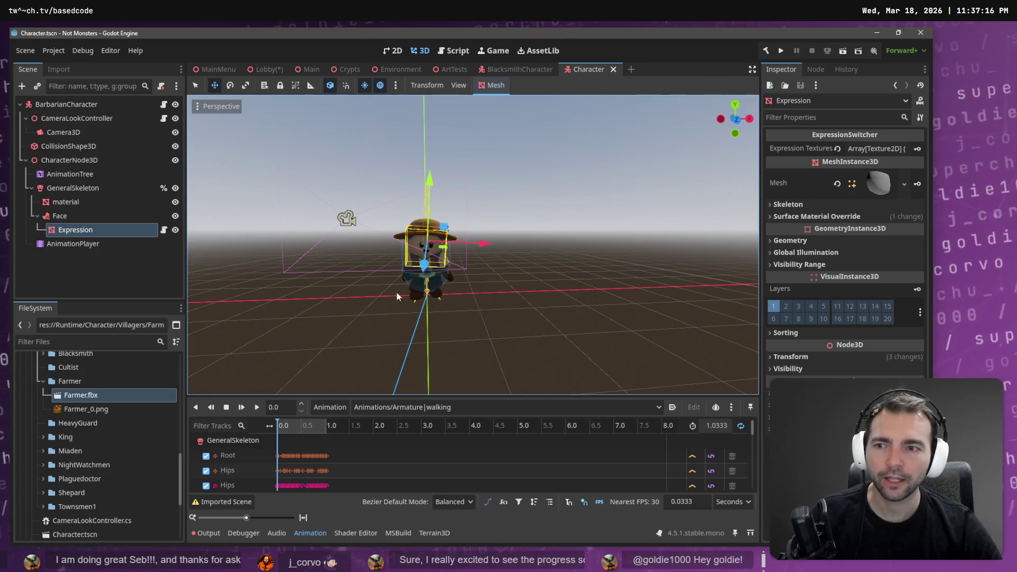
Set the AnimationPlayer's current clip to the imported Animations/Armature|idle
click(437, 409)
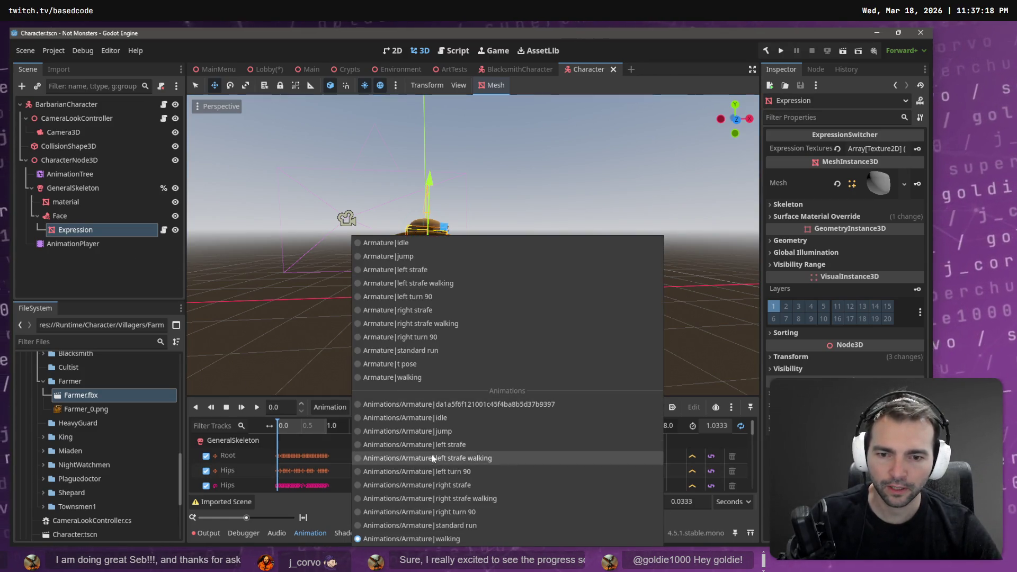
click(452, 418)
scroll(513, 276, up, 10)
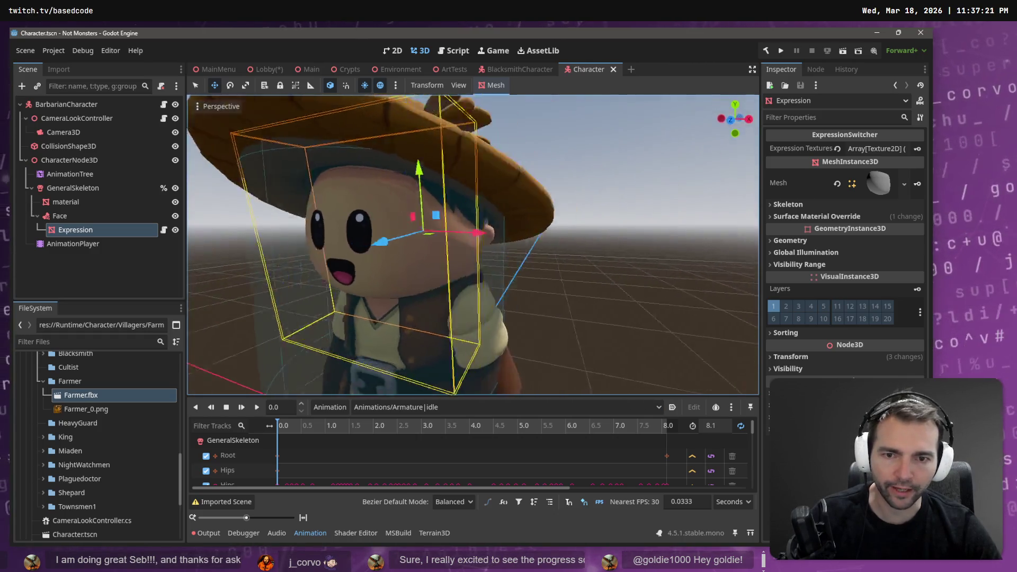
scroll(510, 257, down, 10)
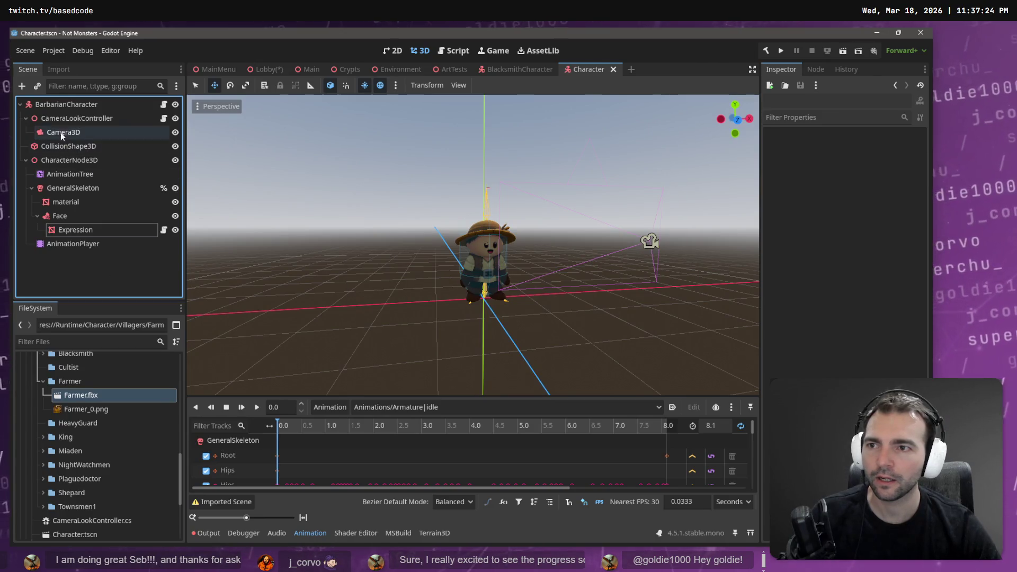
Rename the root node from BarbarianCharacter to FarmerCharacter
double_click(69, 105)
drag(70, 105, 36, 104)
text(Farmer)
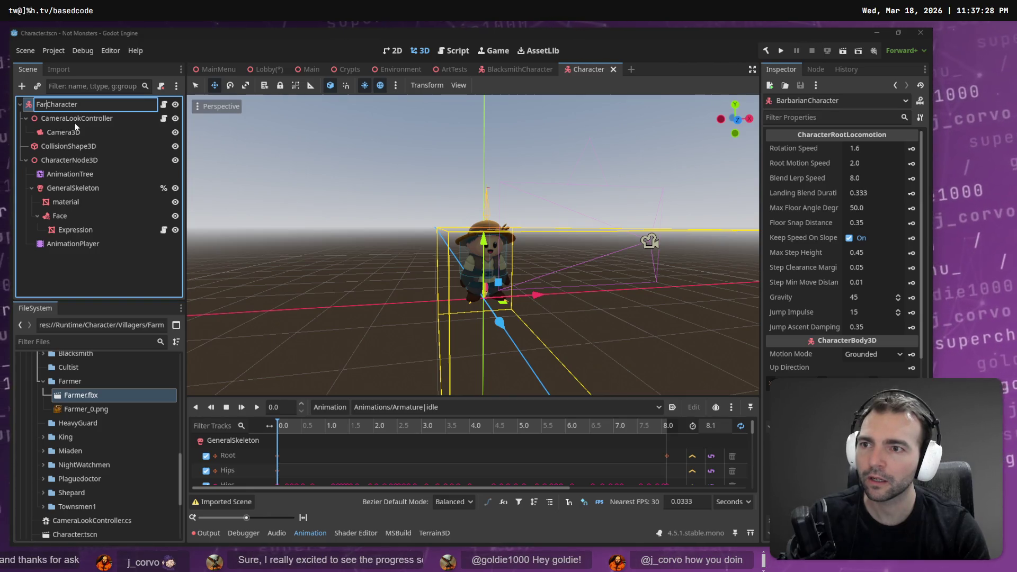
key(Return)
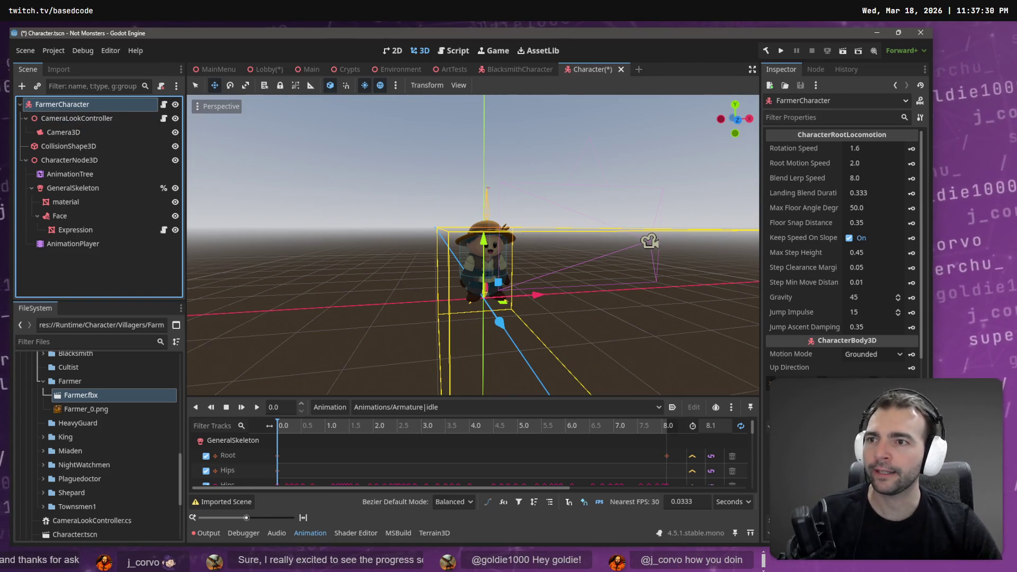
click(32, 54)
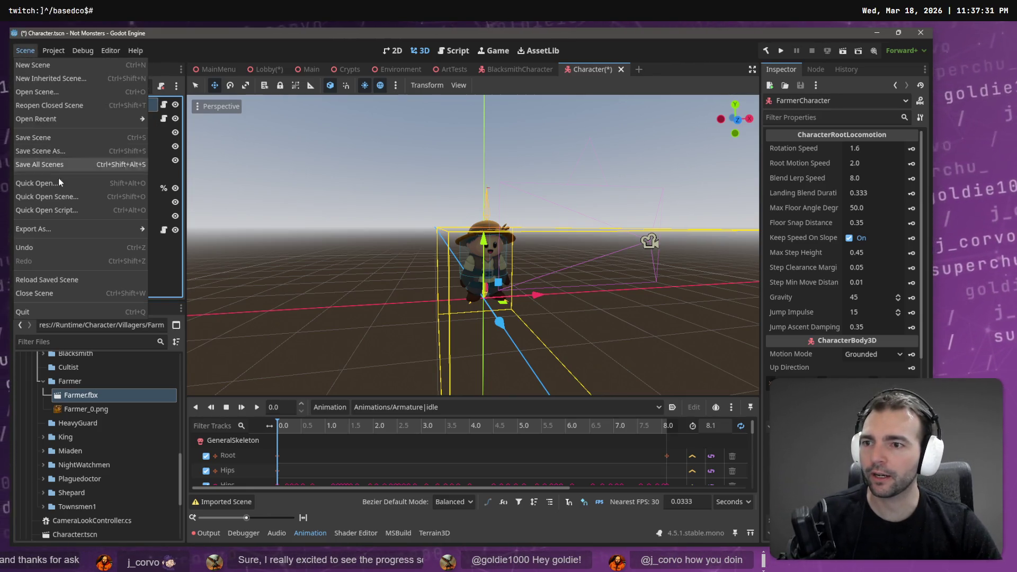
Save the scene as FarmerCharacter.tscn in the Villagers/Farmer folder
click(61, 152)
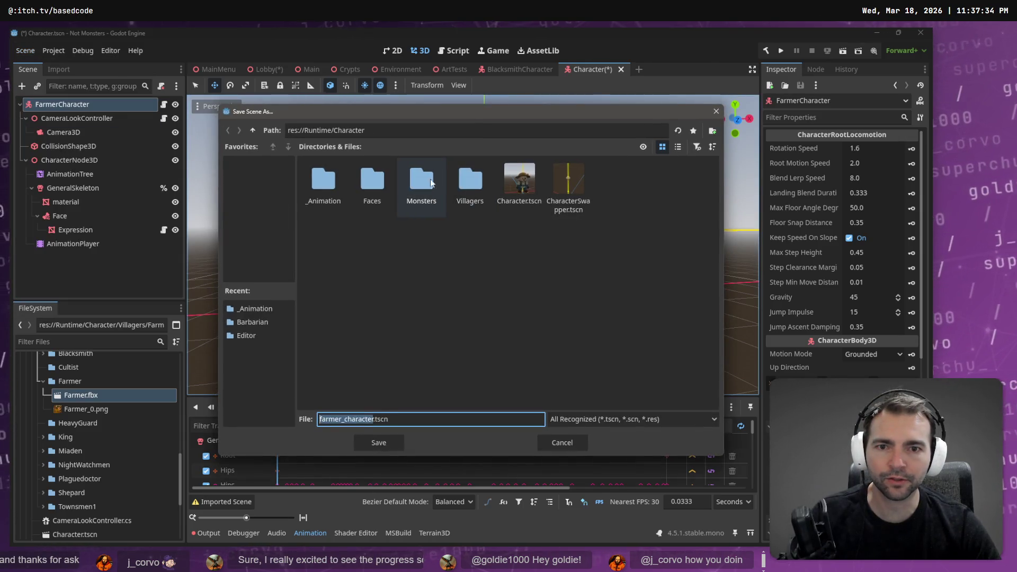
double_click(470, 183)
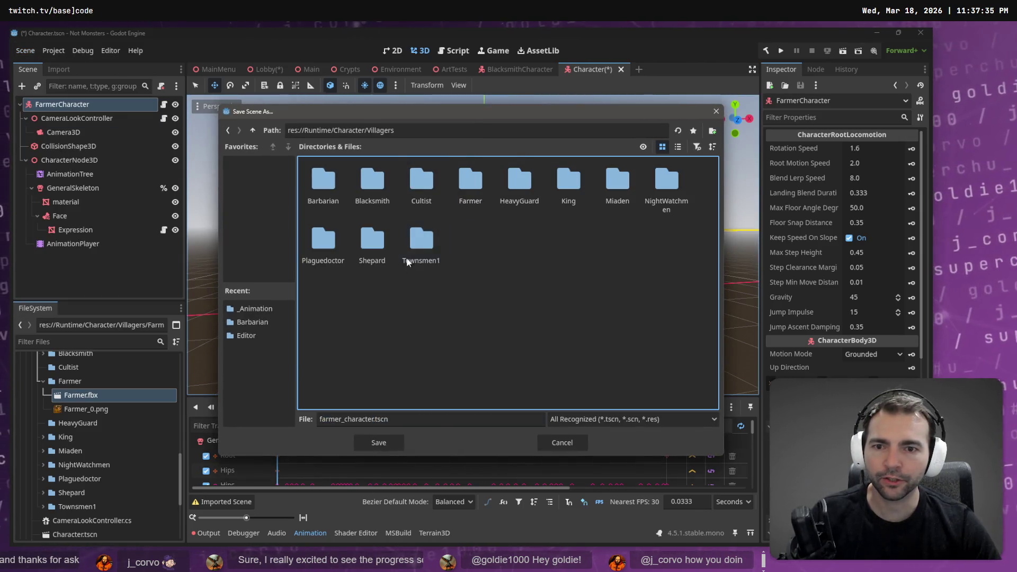
double_click(471, 182)
click(407, 424)
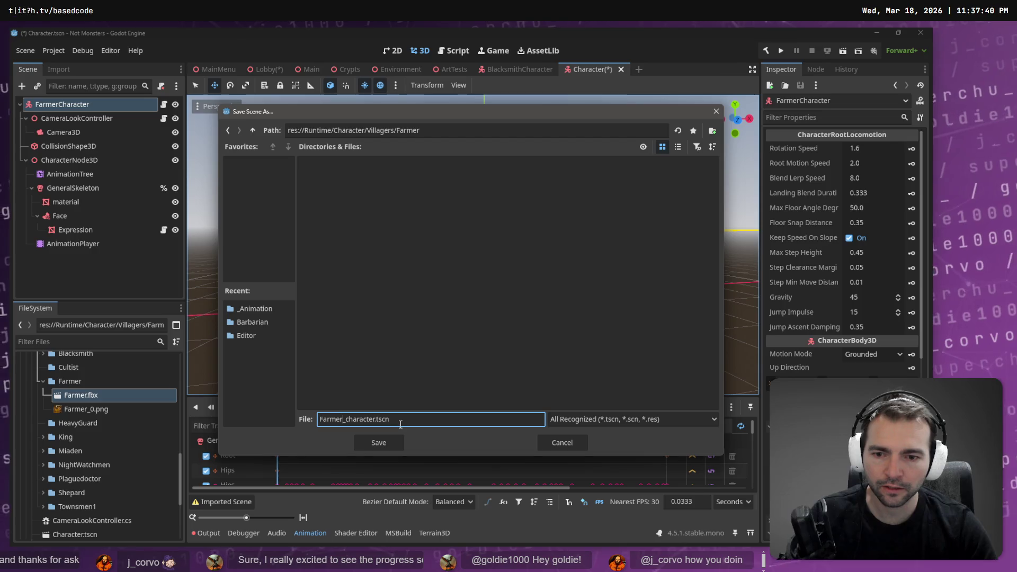
key(Return)
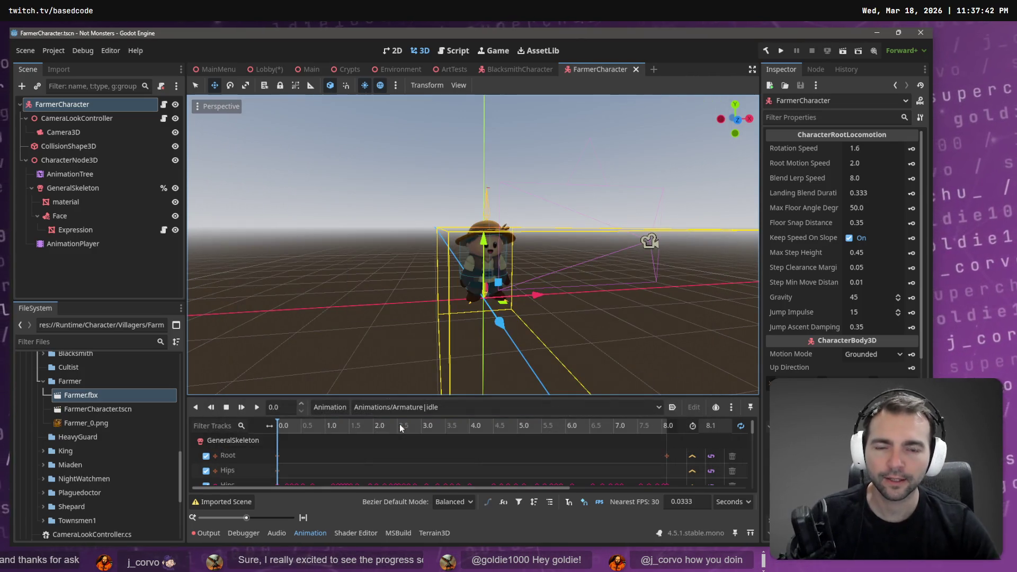
Glance at the Lobby scene, then return and run the FarmerCharacter scene
click(264, 71)
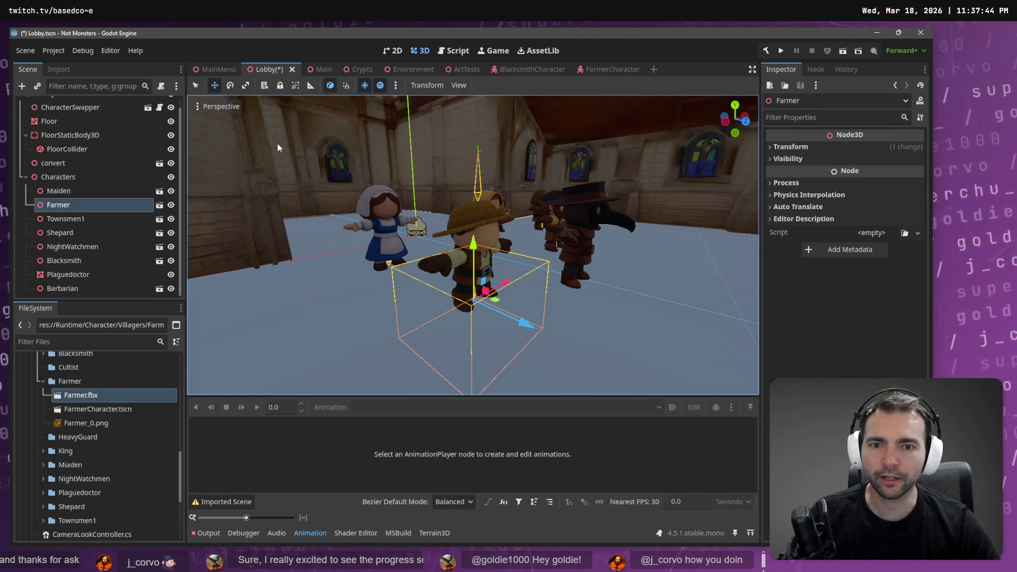
click(599, 69)
key(ctrl+s)
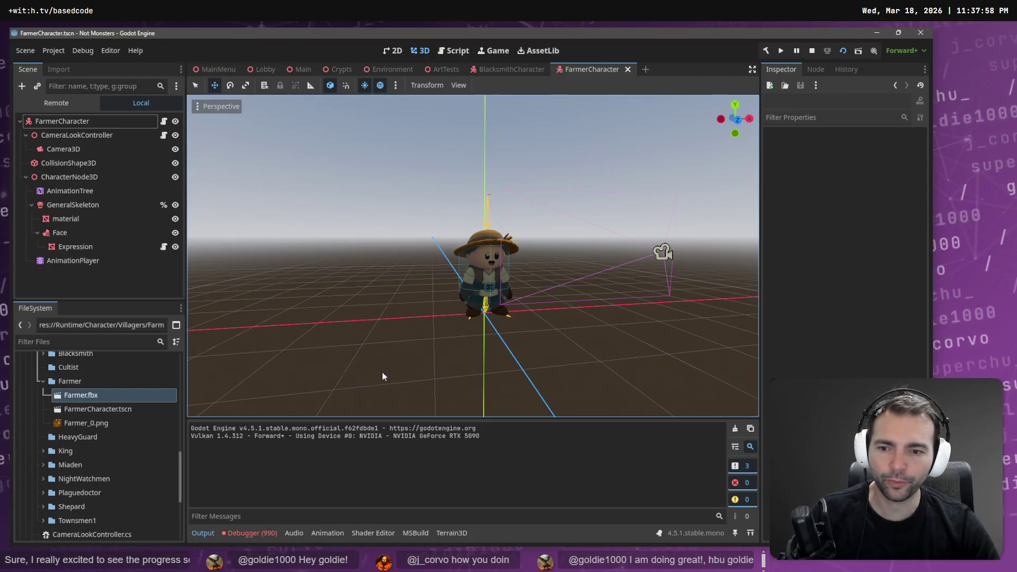
Follow the first NullReferenceException into CharacterRootLocomotion.cs, stop the game, and return to 3D
click(254, 533)
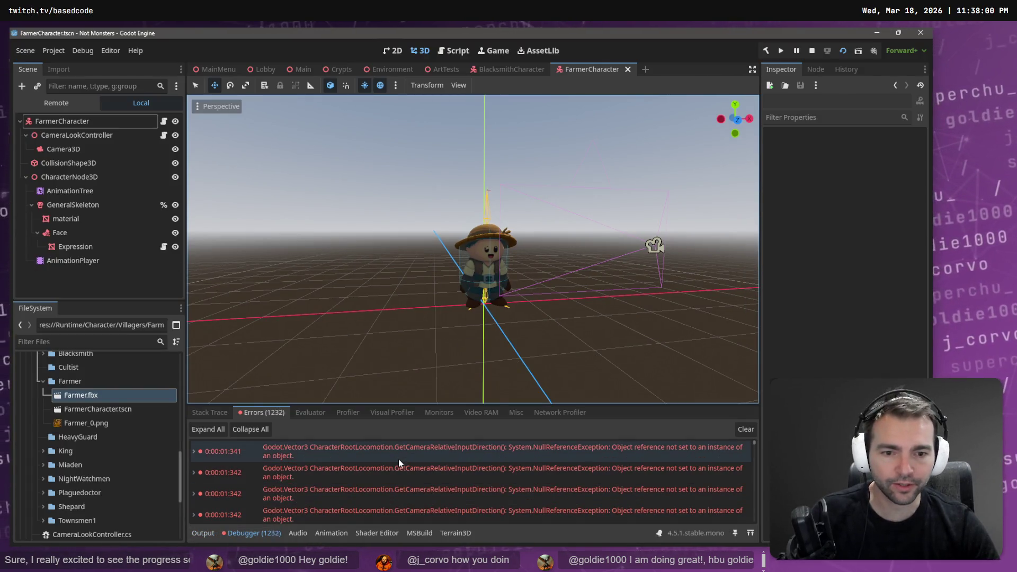
double_click(399, 459)
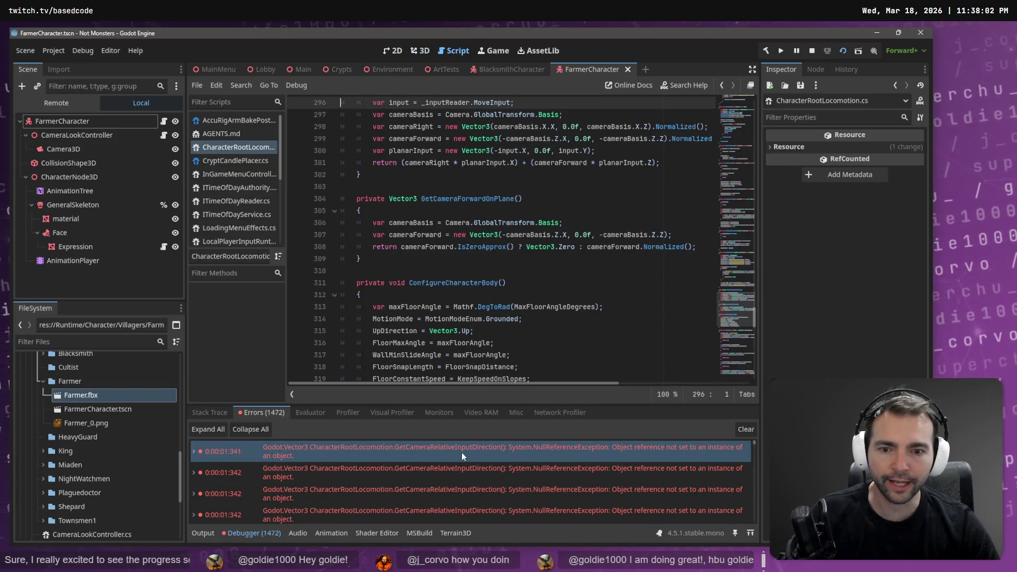
scroll(461, 133, up, 2)
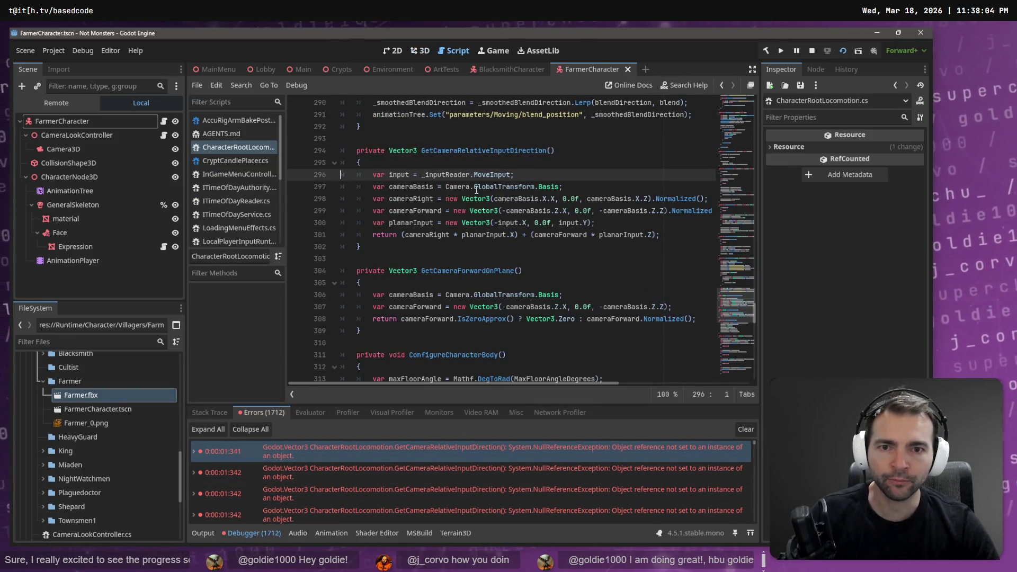
key(F8)
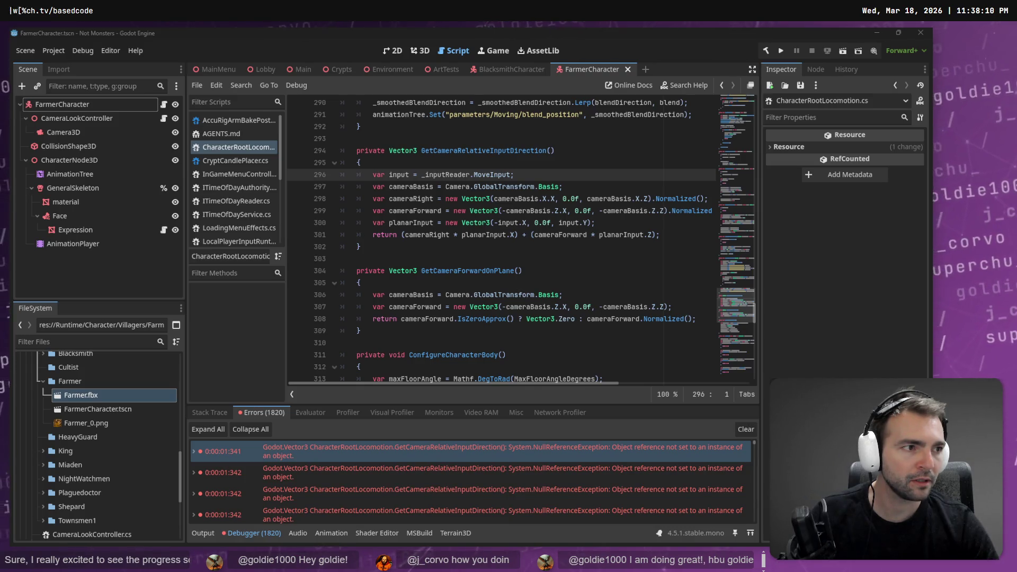
click(422, 52)
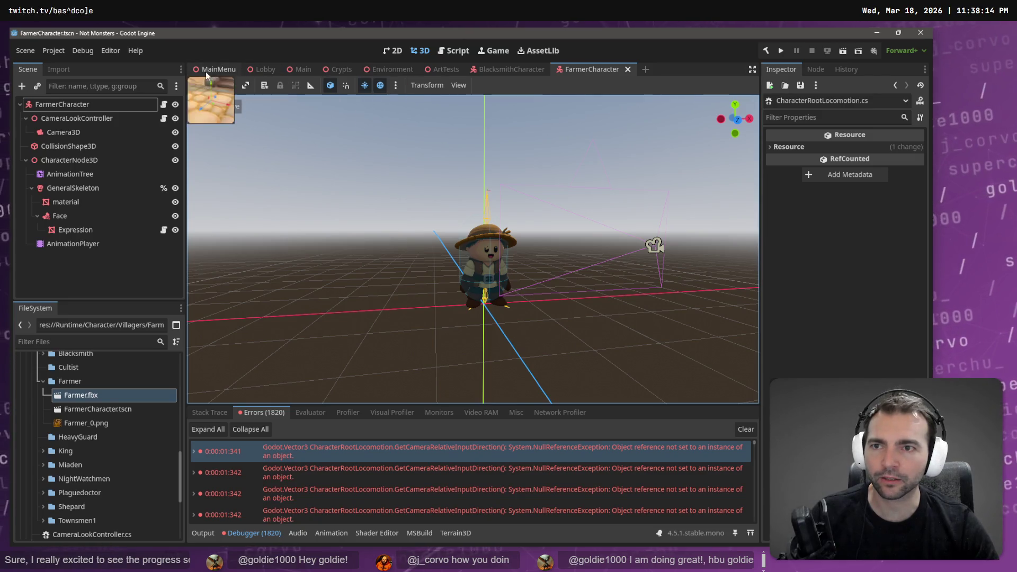
scroll(67, 369, up, 1)
Filter the FileSystem for 'Characters' and open CharacterSwapper.tscn
click(71, 341)
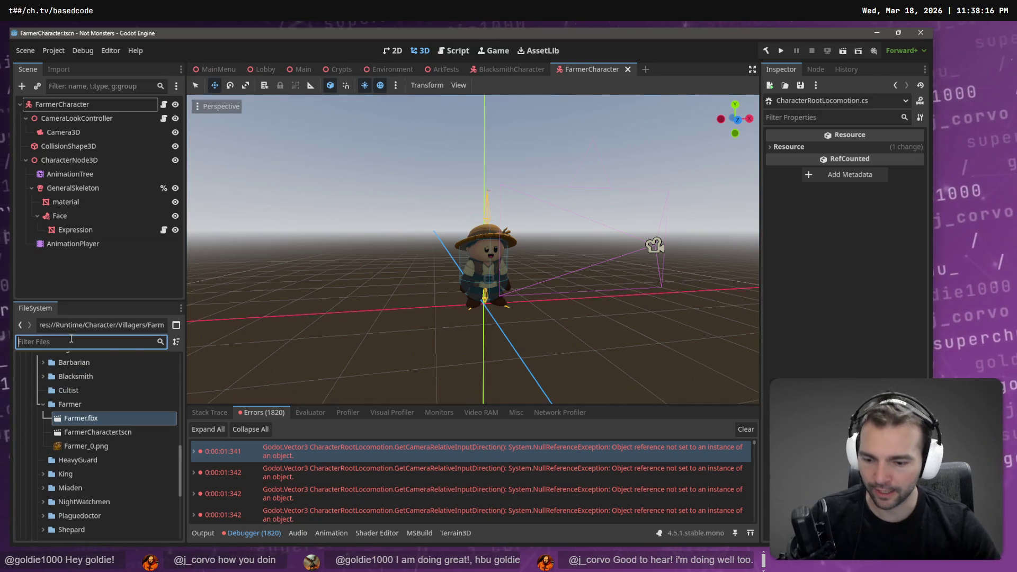
text(Characters)
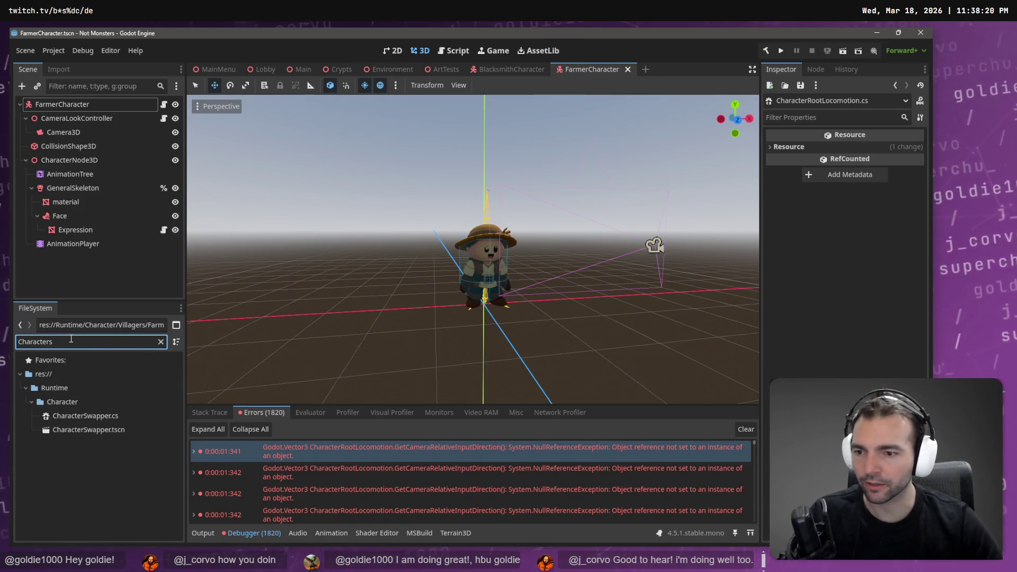
double_click(81, 430)
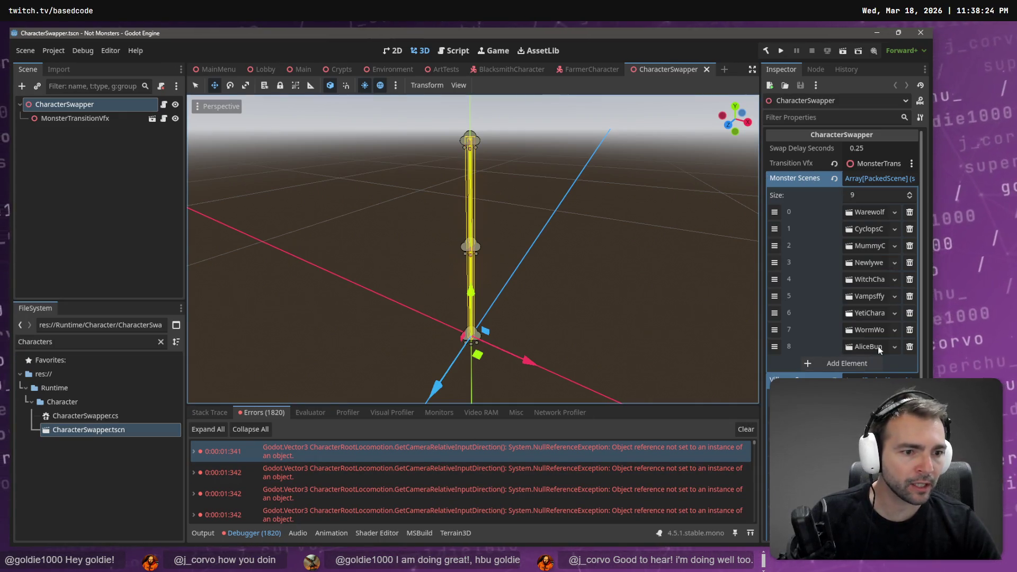
scroll(844, 350, down, 4)
Add the Farmer scene as slot 8 of Villager Scenes, clear errors, and save
click(844, 367)
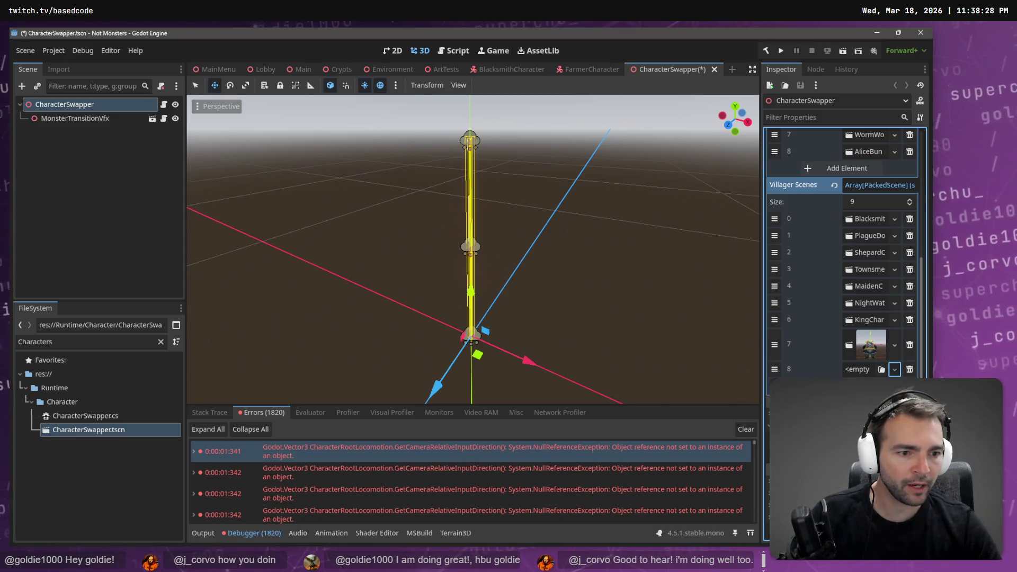
click(881, 369)
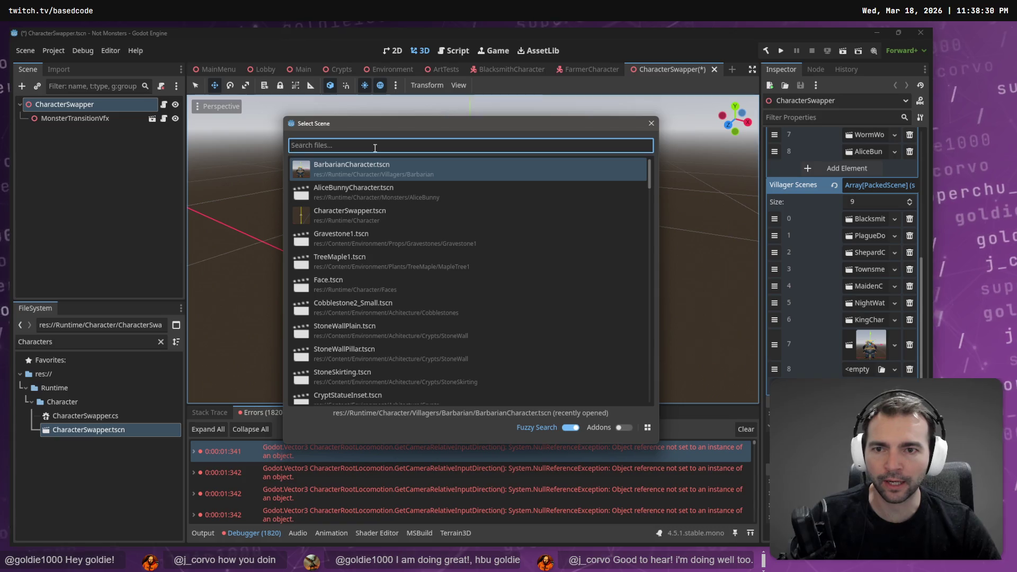
text(Farmer)
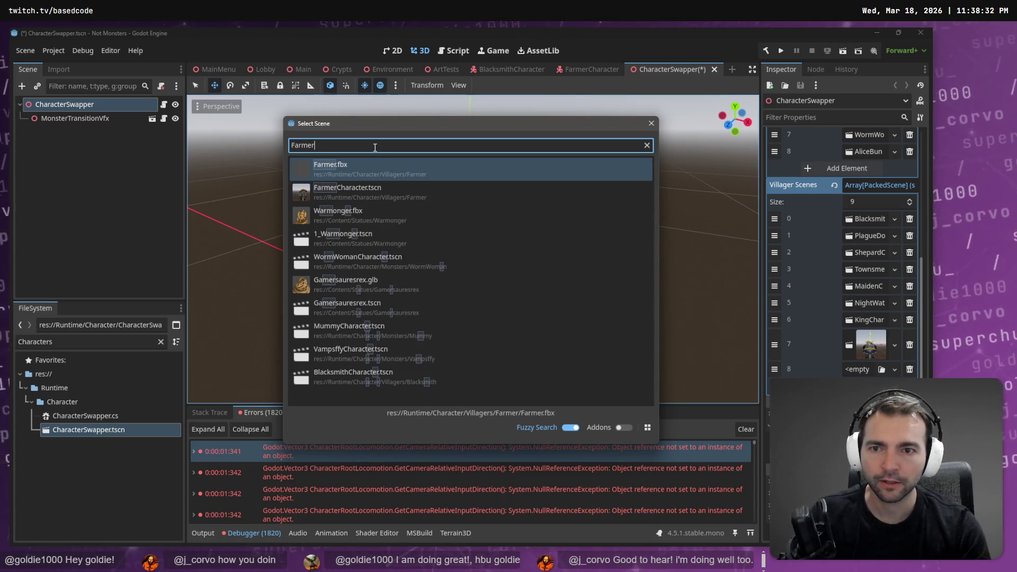
key(Return)
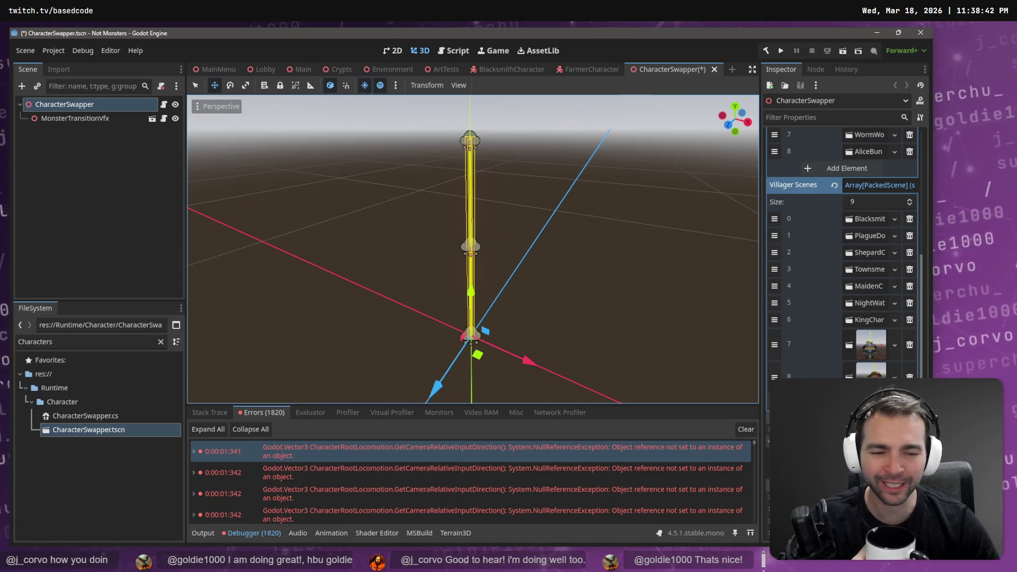
click(745, 430)
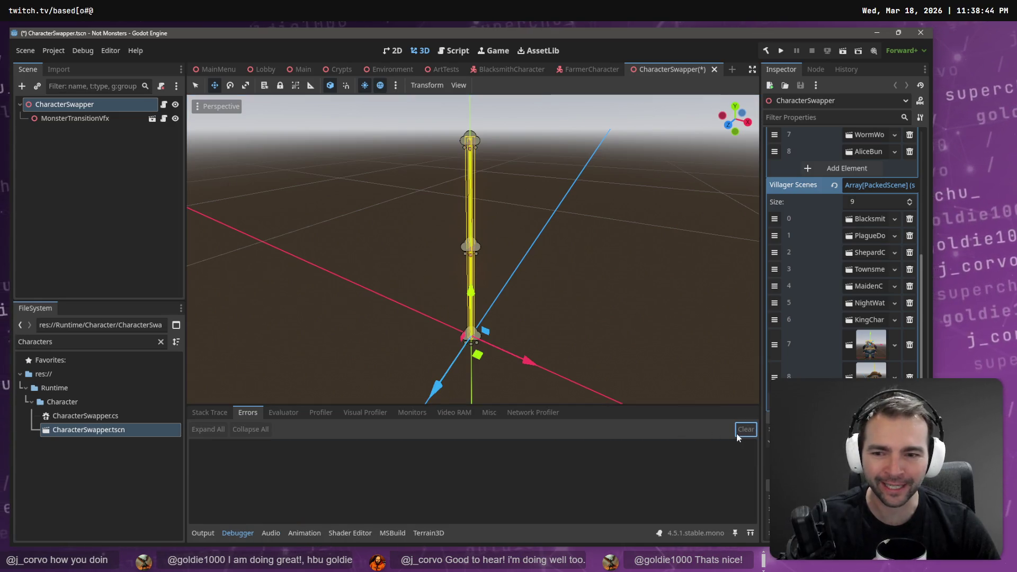
click(95, 204)
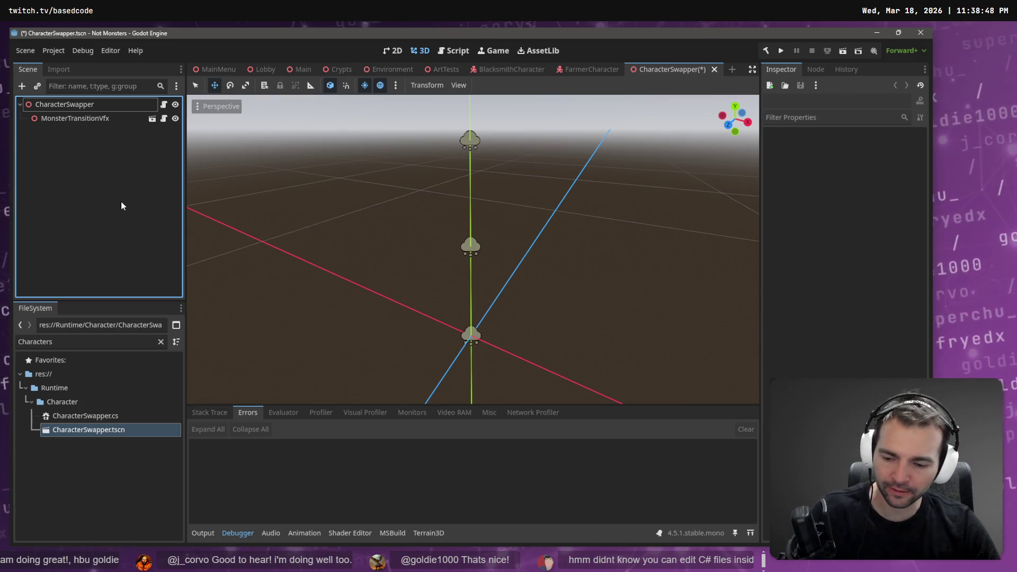
key(ctrl+s)
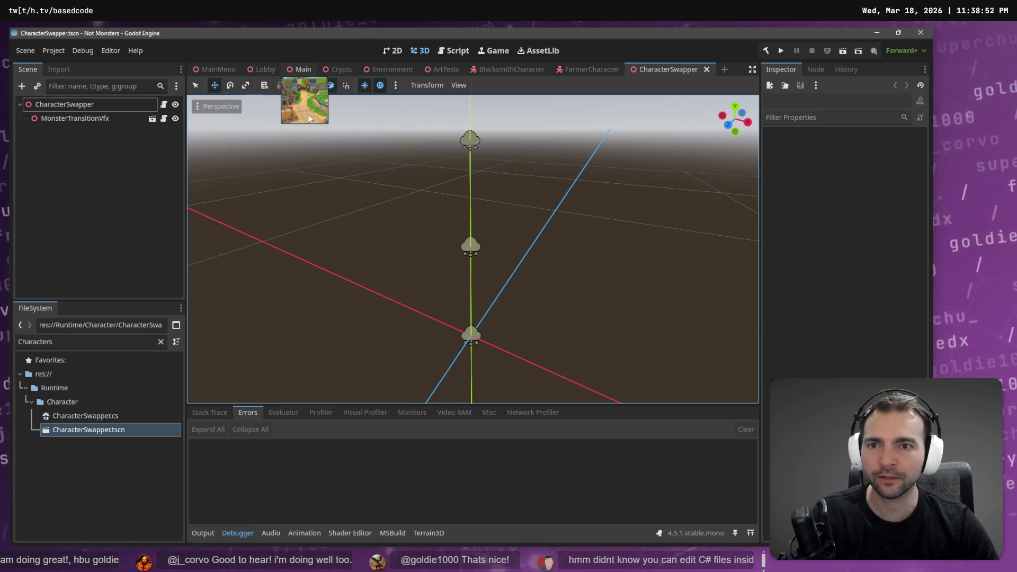
Move the farmer entry to slot 0 of Villager Scenes, save, and run the Main scene
click(309, 119)
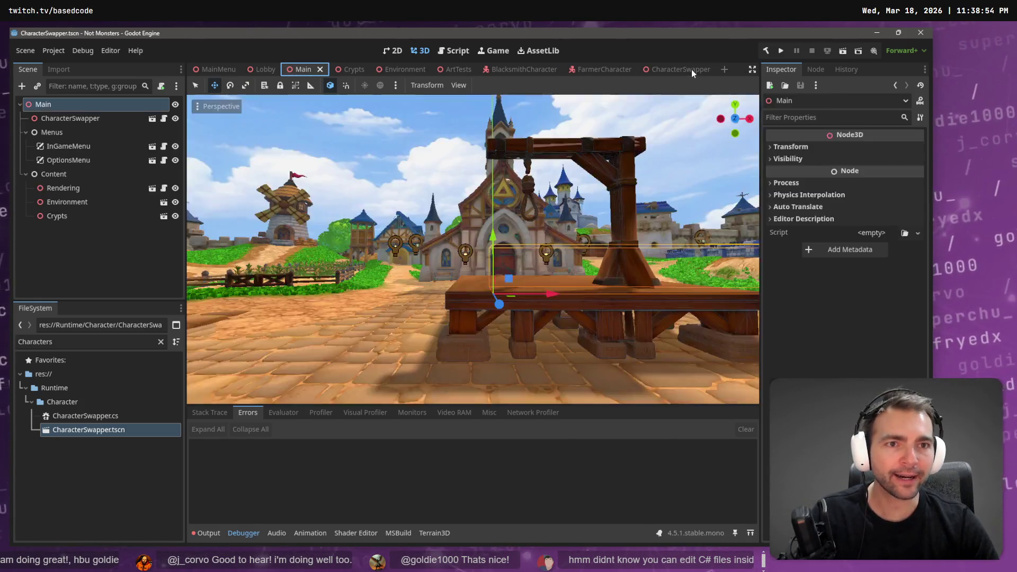
click(691, 69)
drag(769, 387, 774, 227)
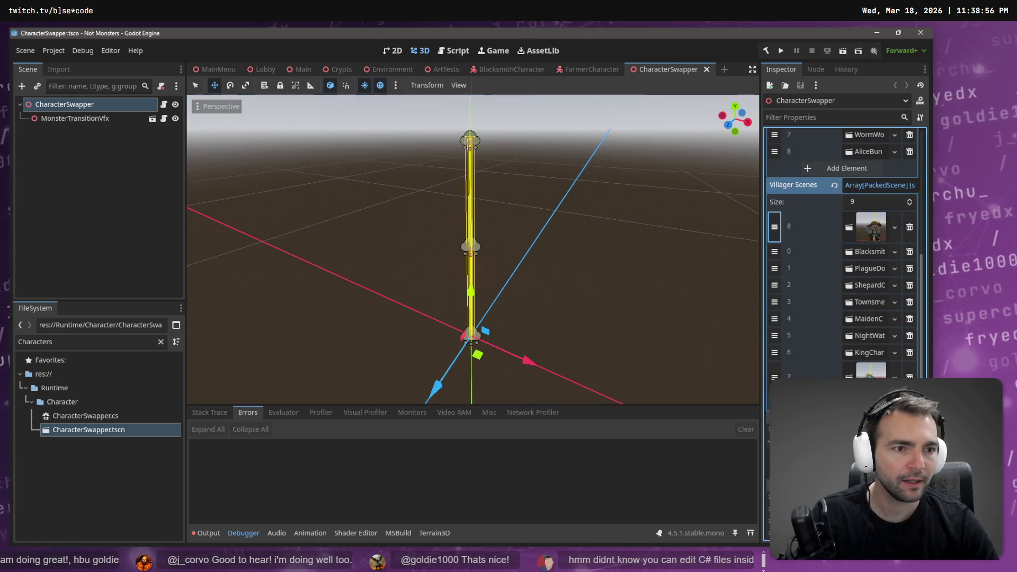
key(ctrl+s)
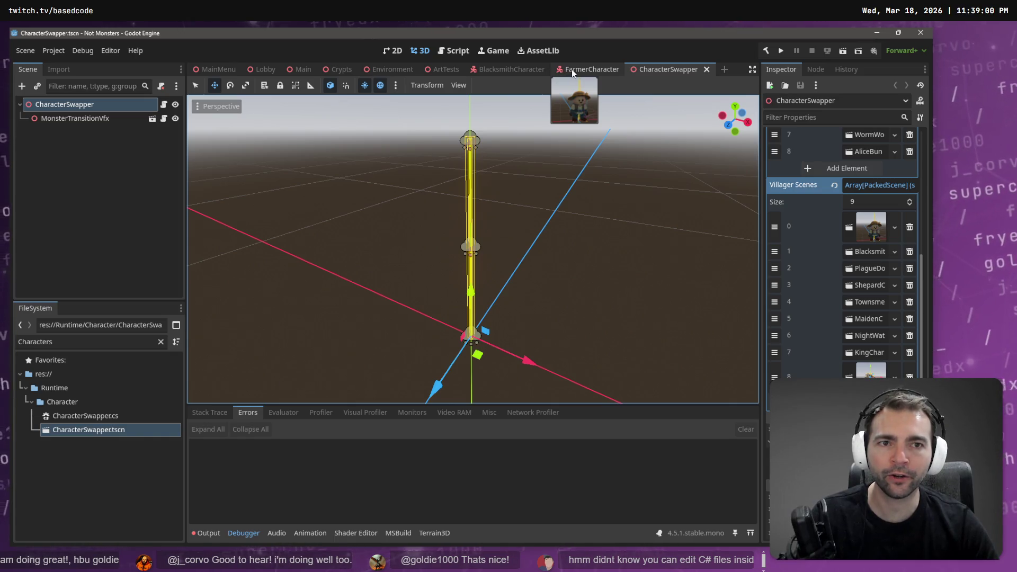
click(304, 69)
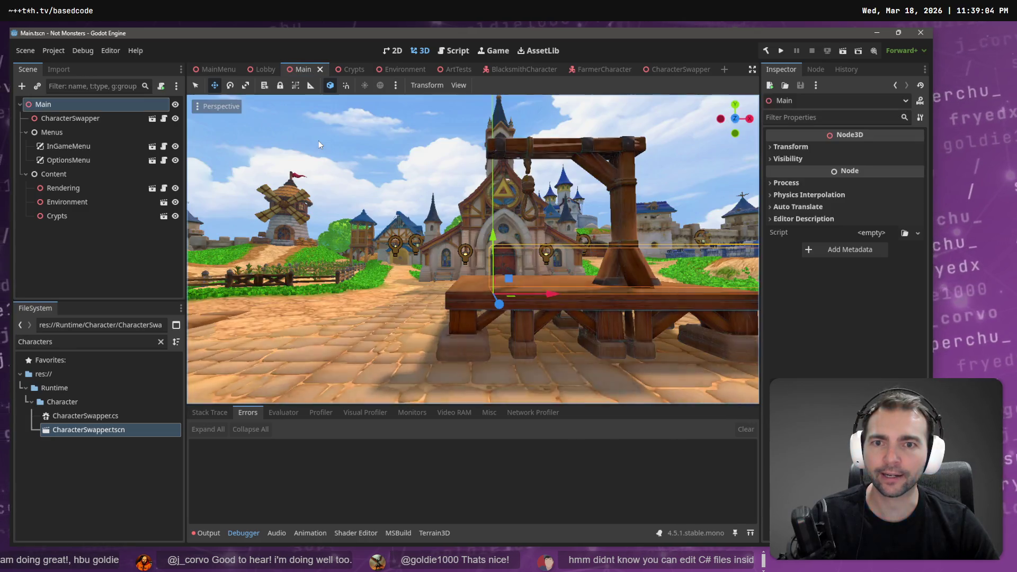
key(F6)
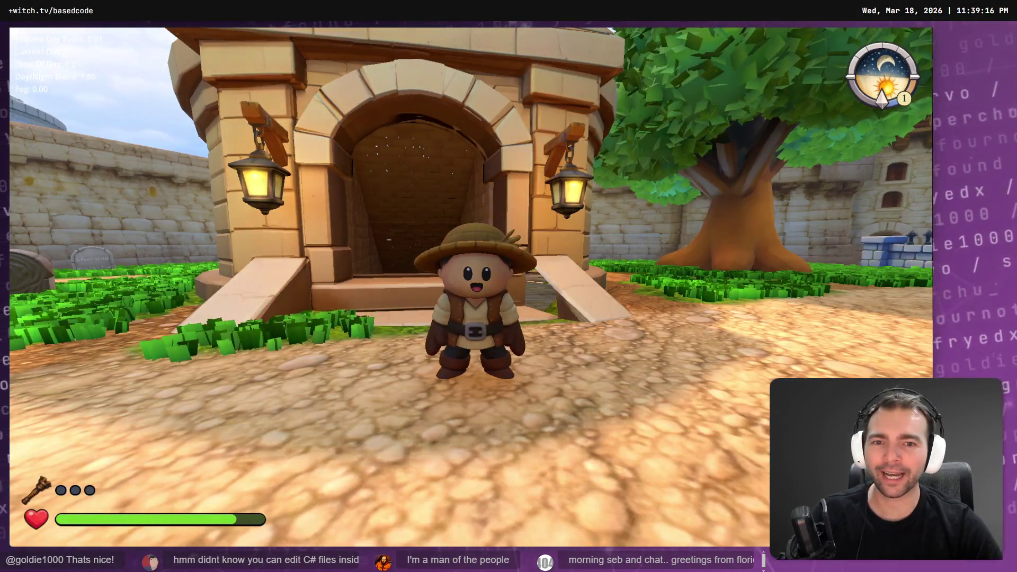
Walk, turn and dash the farmer toward the doorway, then stop the game
key(d)
key(w)
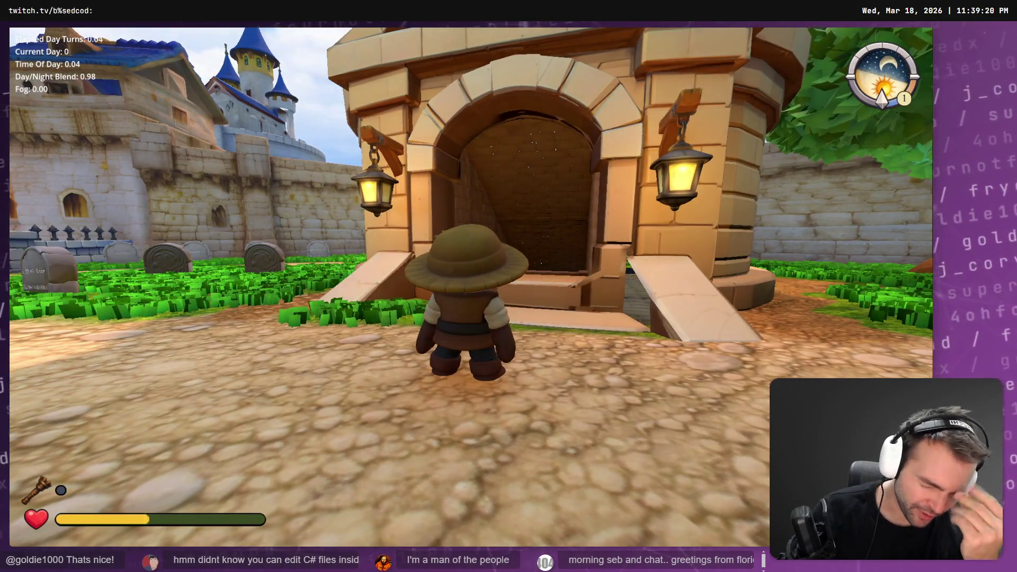
key(space)
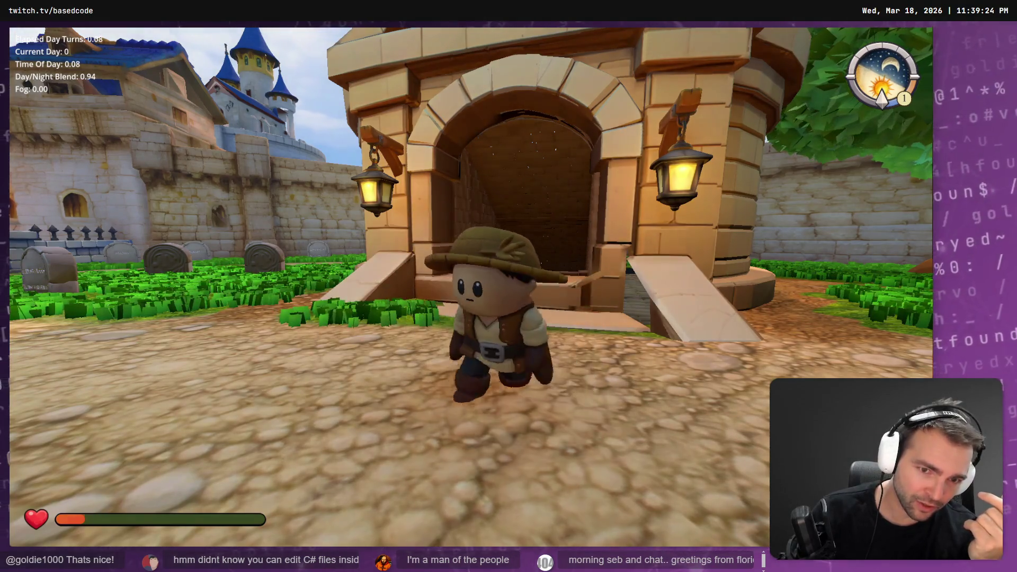
key(F8)
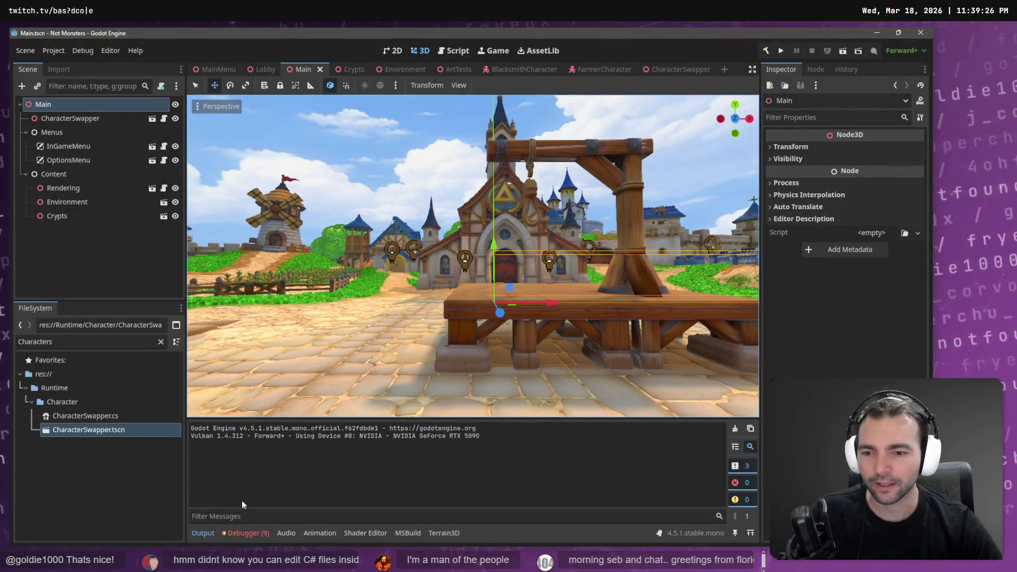
Clear the debugger's error list and switch over to Rider
click(254, 539)
scroll(395, 468, down, 5)
scroll(445, 481, up, 4)
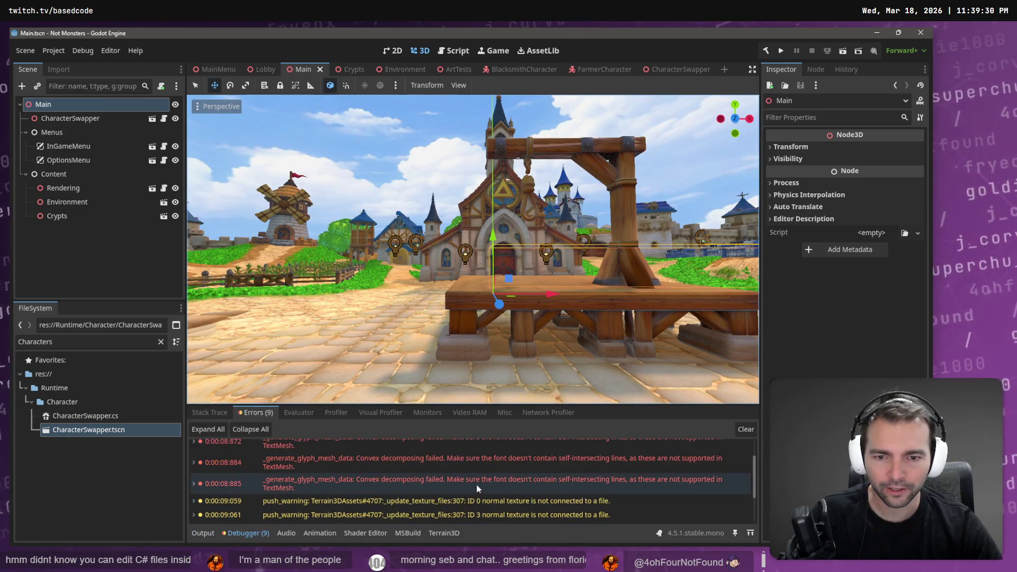
click(746, 430)
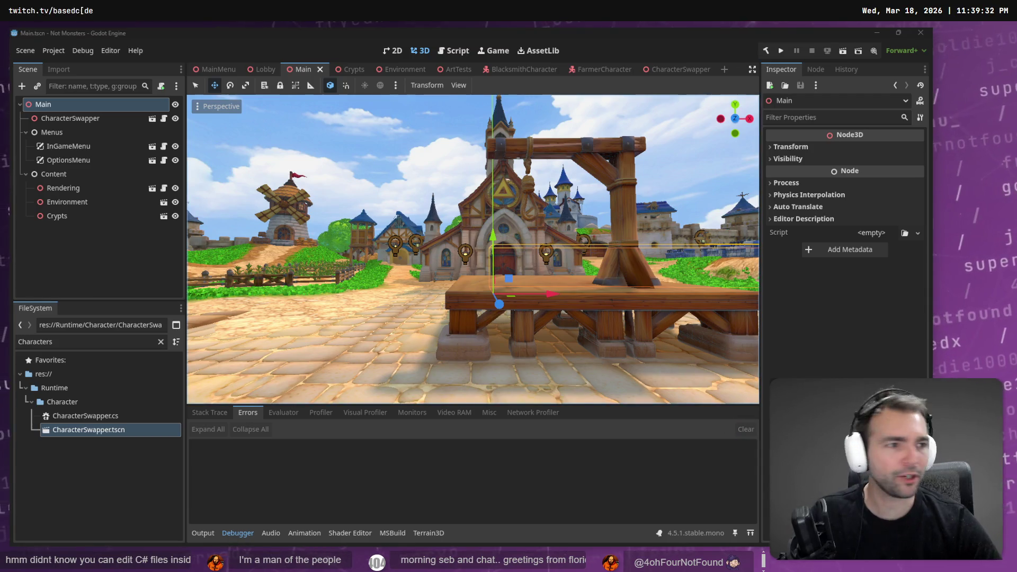
key(alt+Tab)
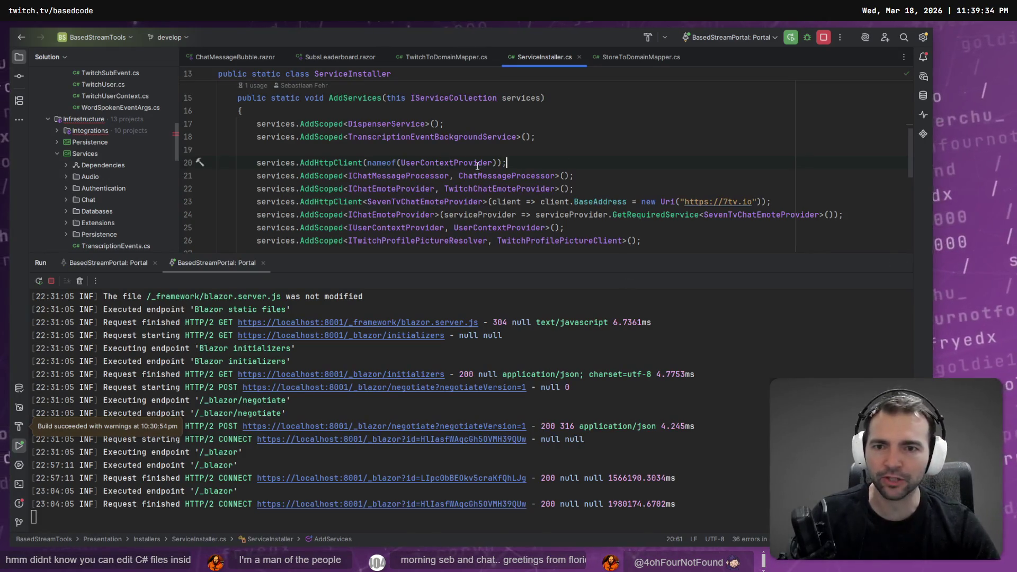
Stop the running portal app and open the Not Monster solution in this window
key(shift+Escape)
click(826, 37)
click(95, 37)
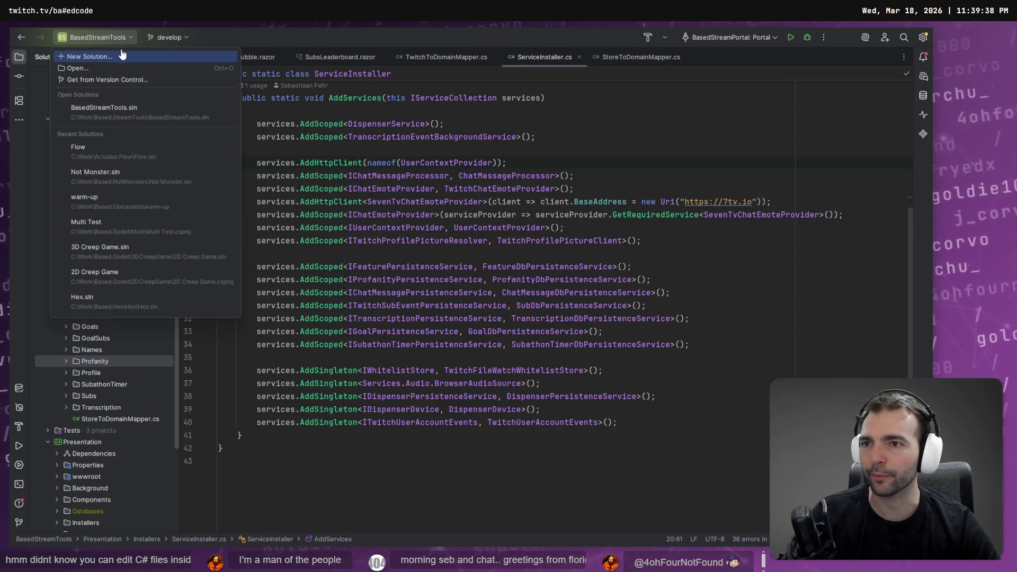
click(133, 177)
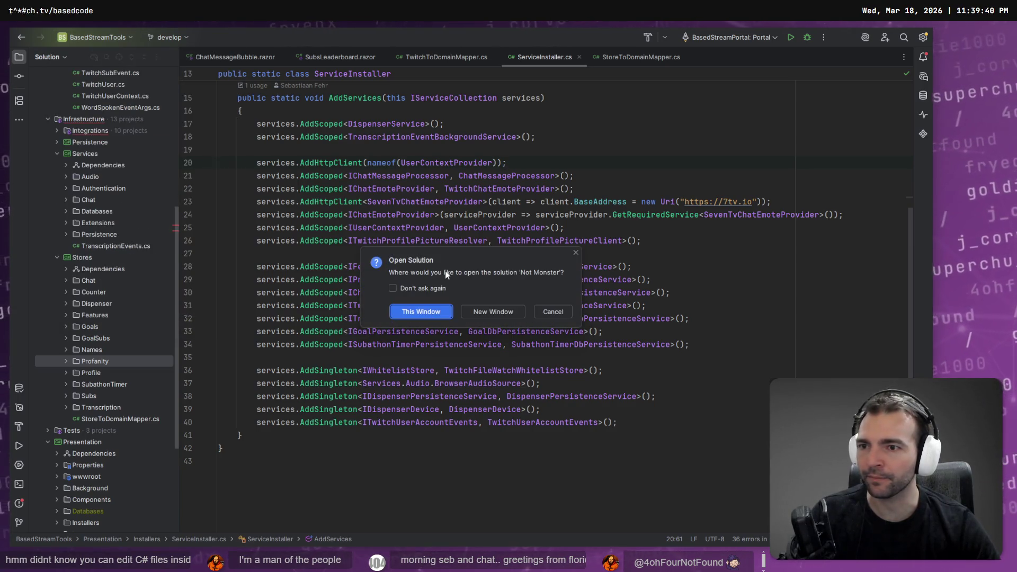
click(426, 313)
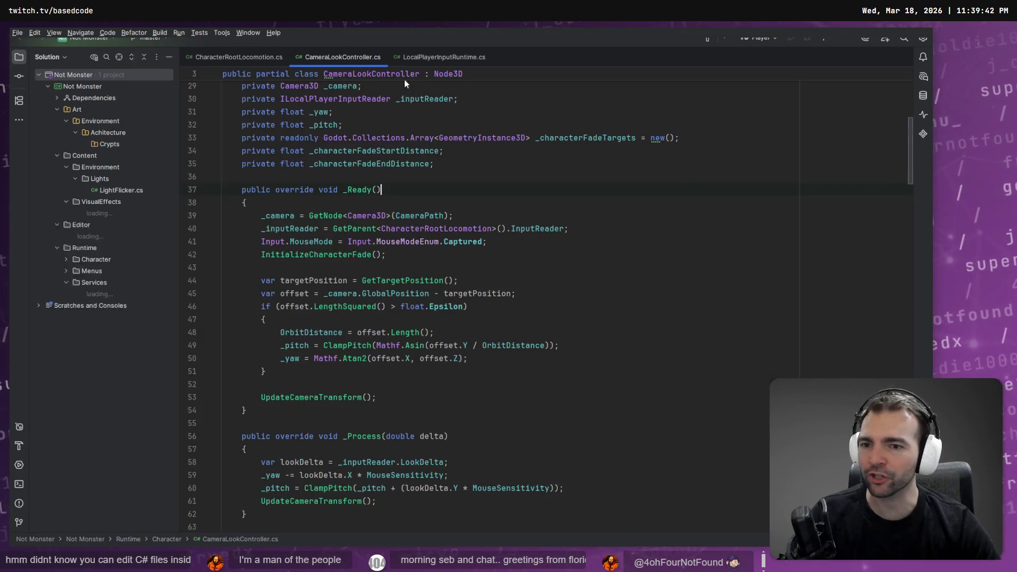
Delete the Art folder from the Not Monster solution and return to Godot
click(381, 268)
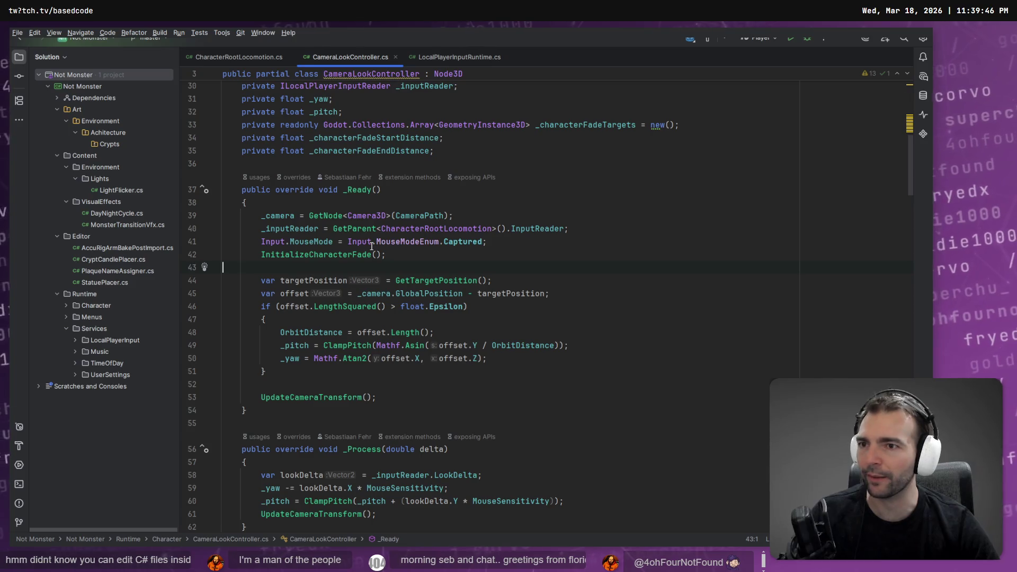
click(94, 111)
key(Delete)
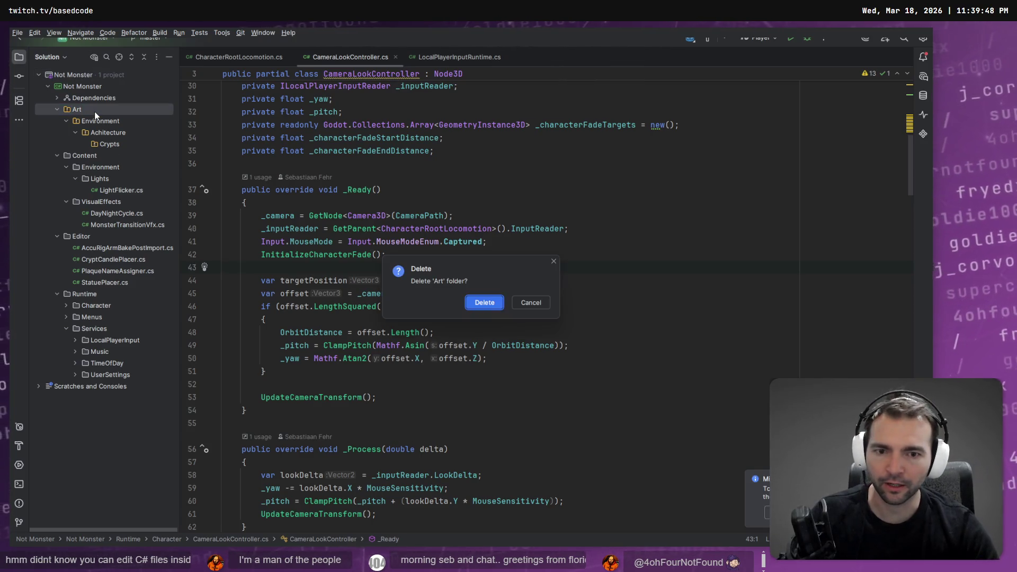
key(Return)
key(alt+Tab)
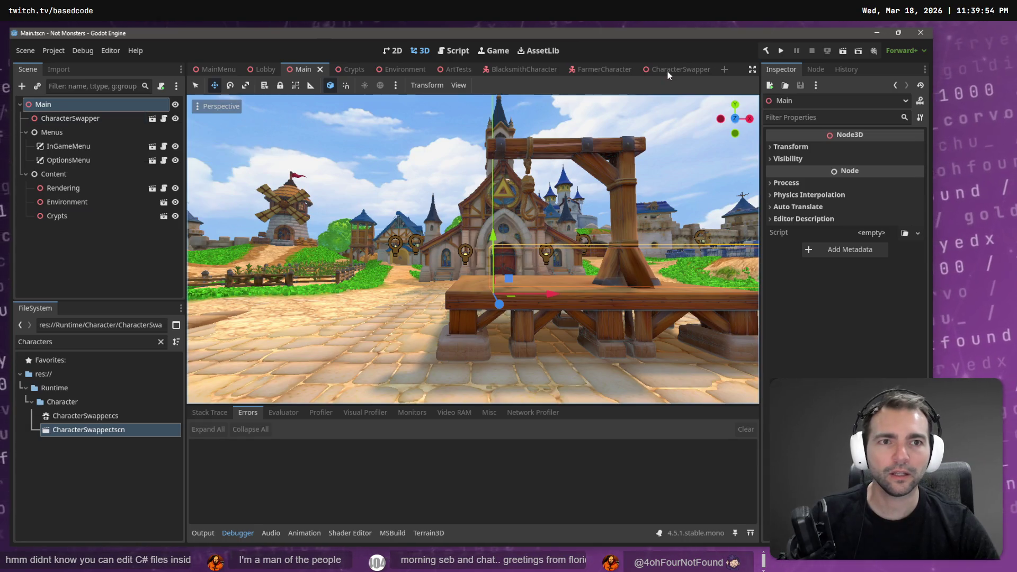
Link FarmerCharacter's AnimationTree to its AnimationPlayer and set Root Motion Track to the Root bone
click(602, 69)
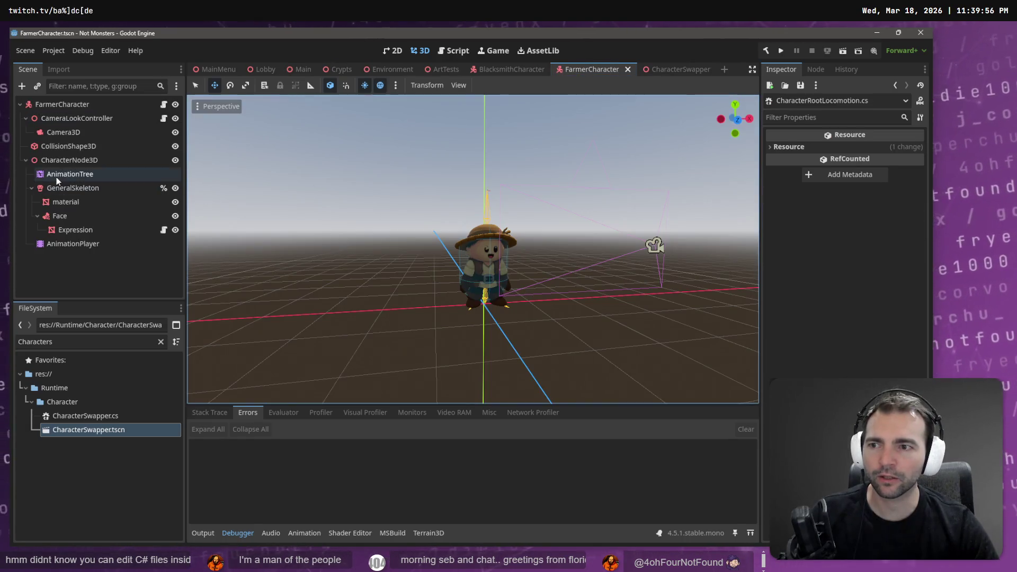
click(56, 177)
mouse_move(57, 177)
mouse_down()
mouse_move(609, 193)
mouse_move(875, 166)
mouse_up()
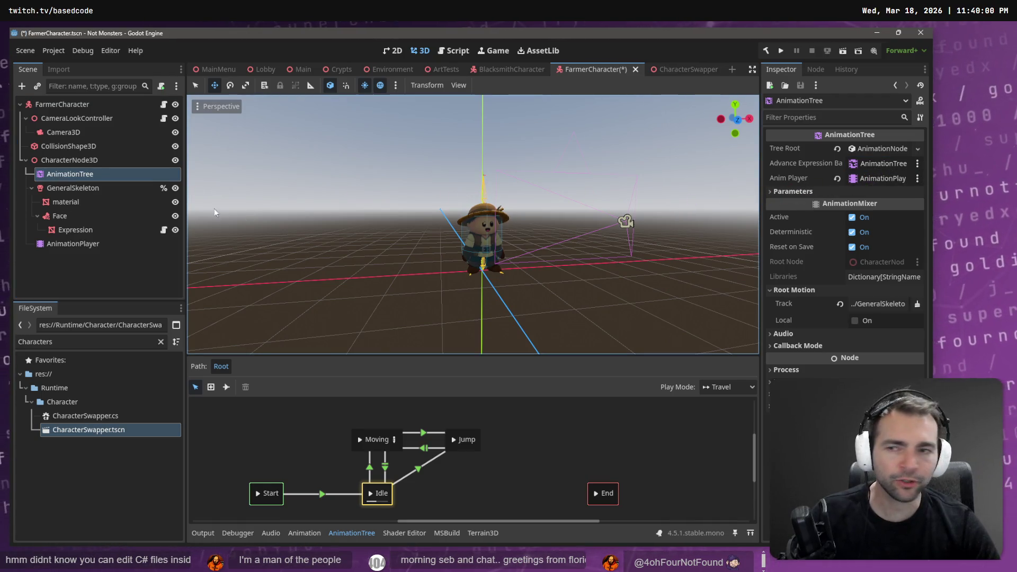
mouse_move(49, 244)
mouse_down()
mouse_move(142, 251)
mouse_move(888, 181)
mouse_up()
click(881, 304)
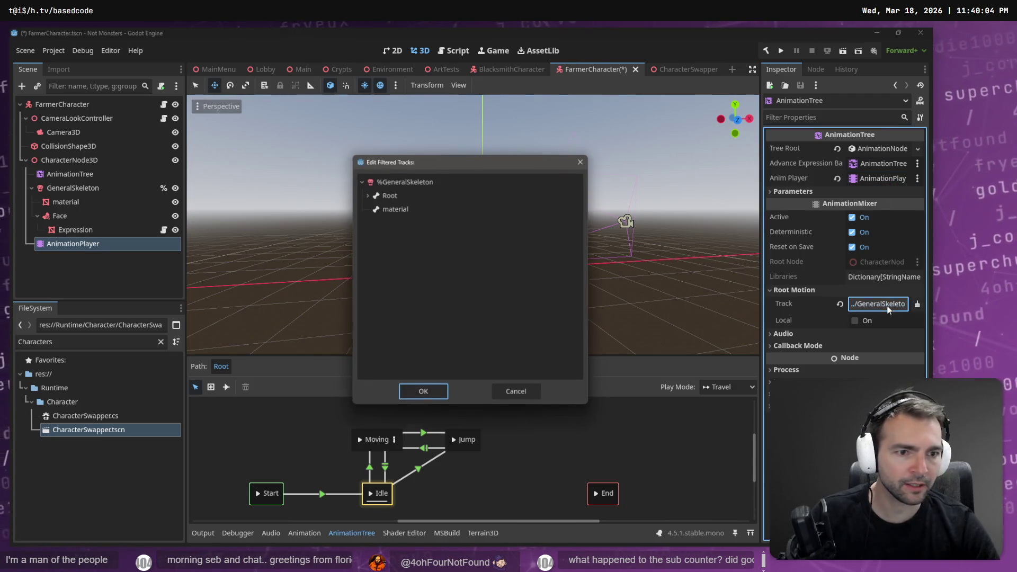
double_click(402, 200)
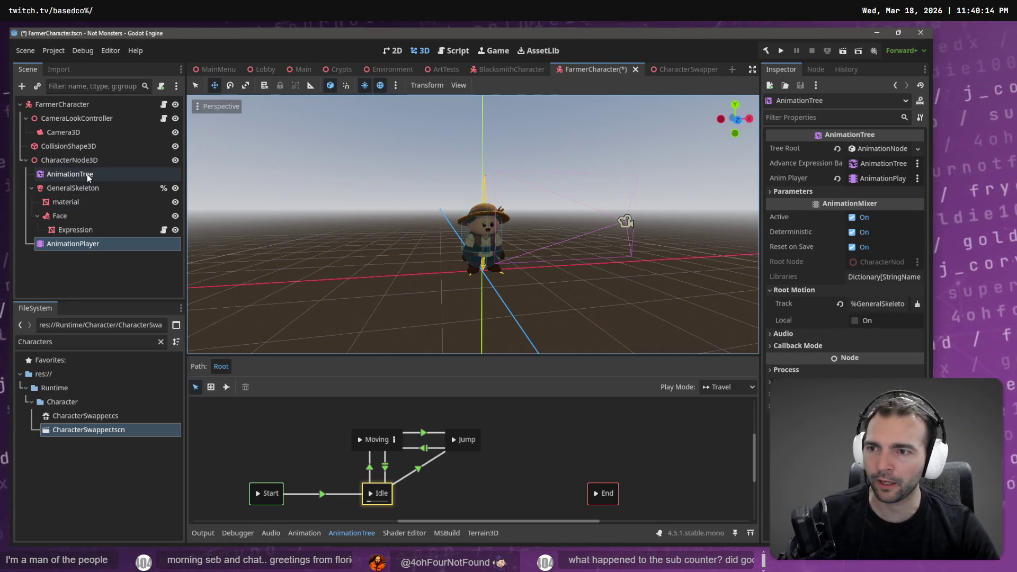
Recheck the root motion track, save the FarmerCharacter scene and open CharacterSwapper
click(69, 174)
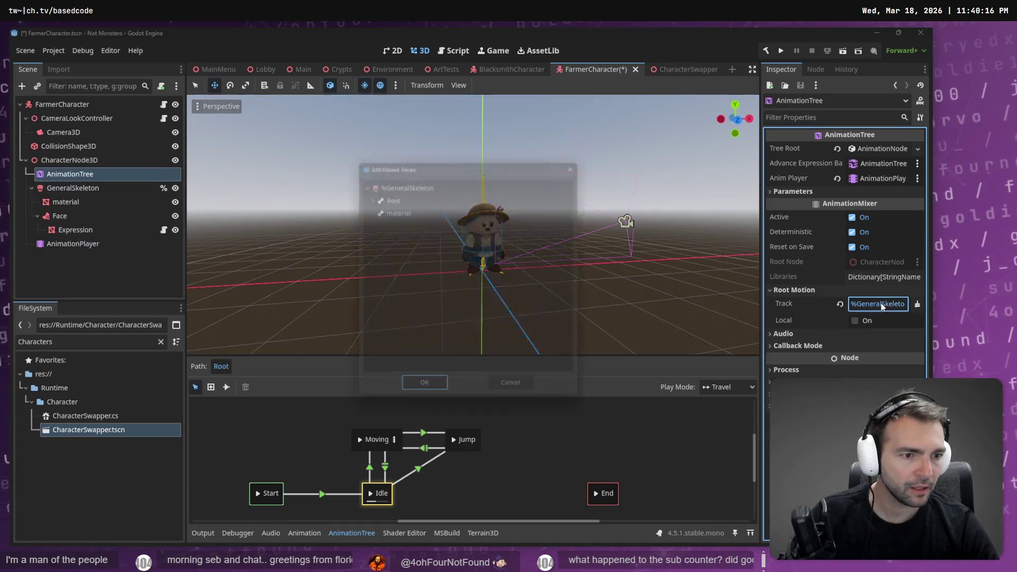
click(882, 303)
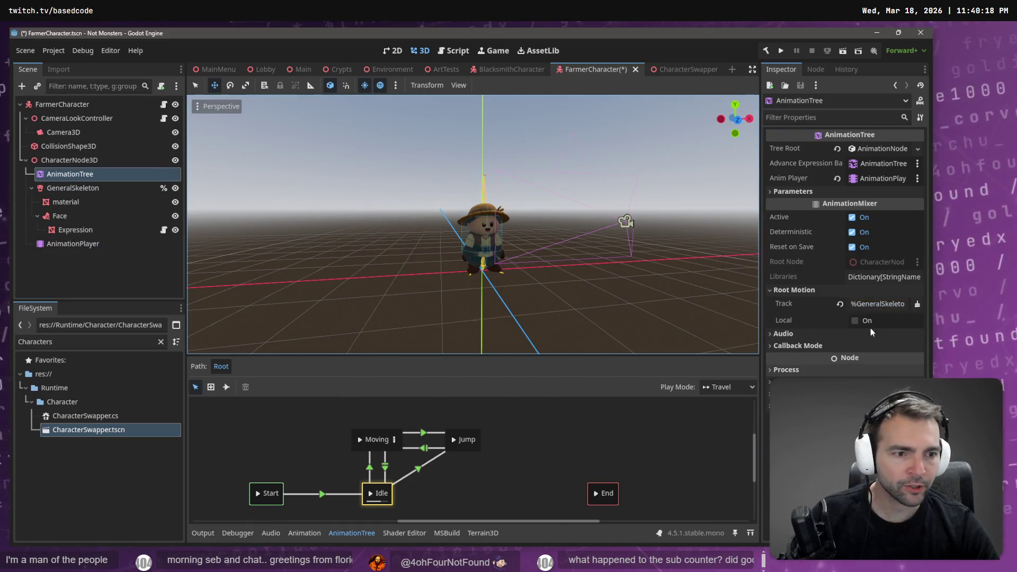
key(ctrl+s)
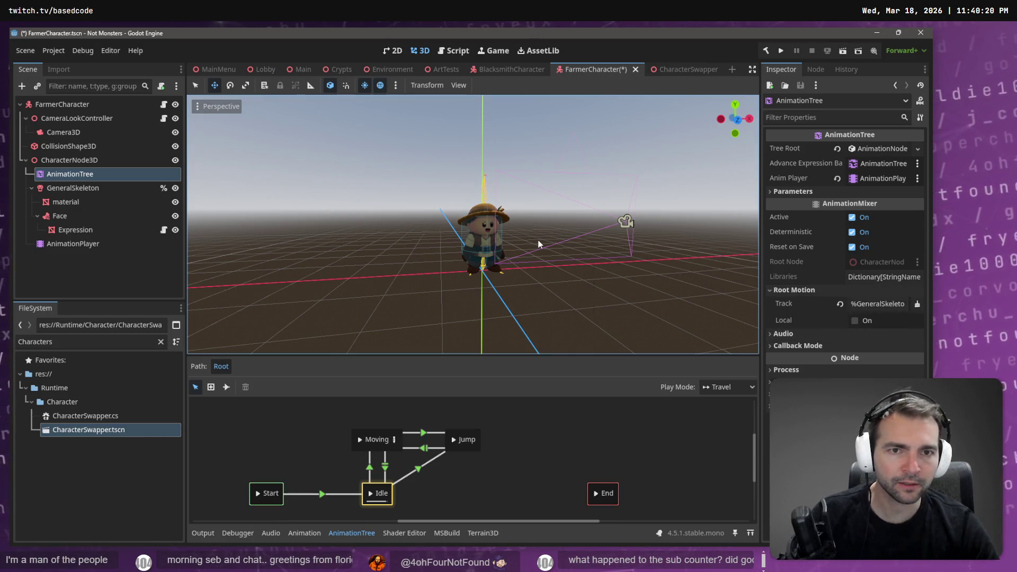
click(684, 68)
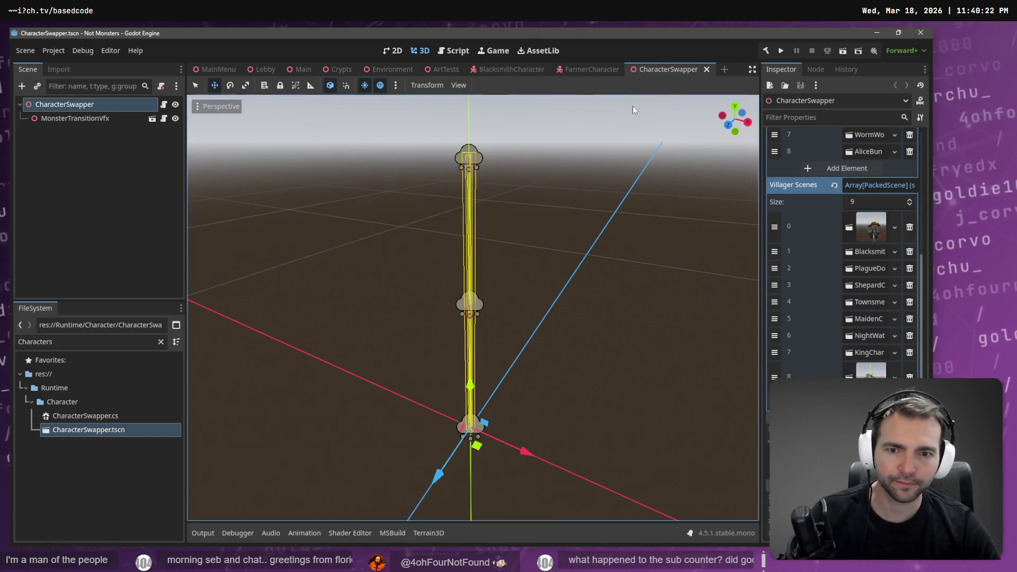
Preview CharacterSwapper with F6, stop it, then run the project from the Main scene with F5
key(F6)
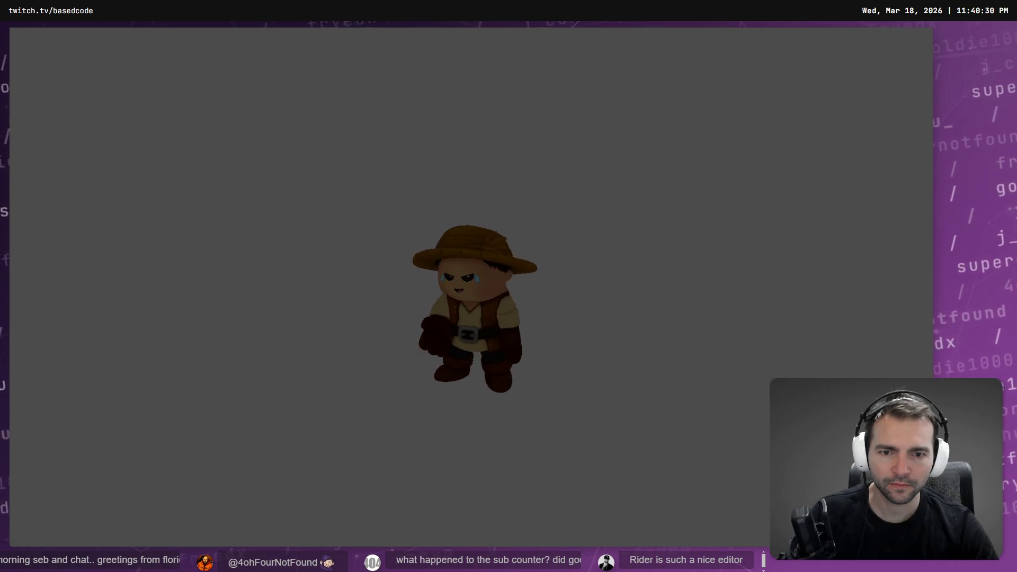
key(F8)
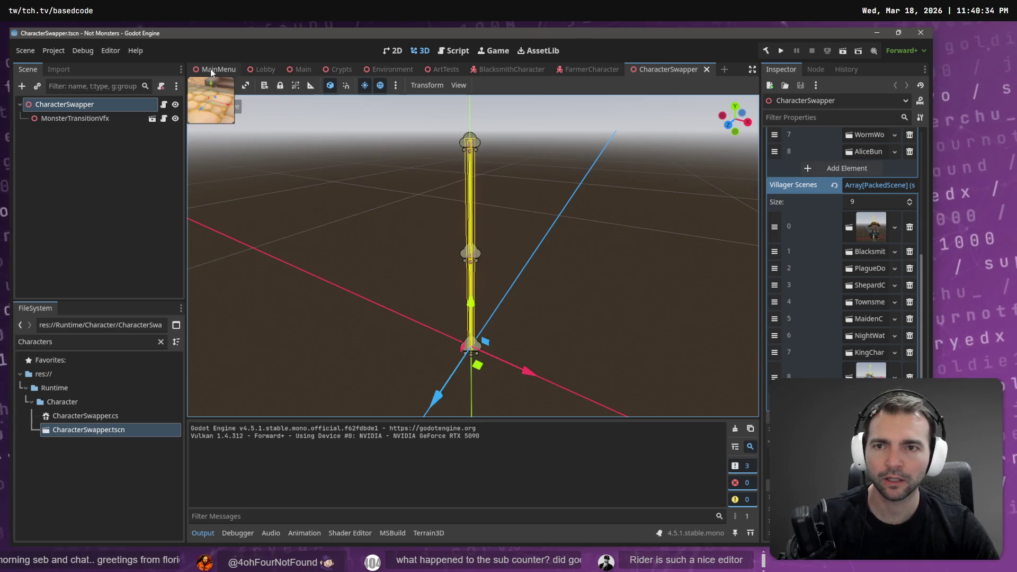
click(308, 71)
key(F5)
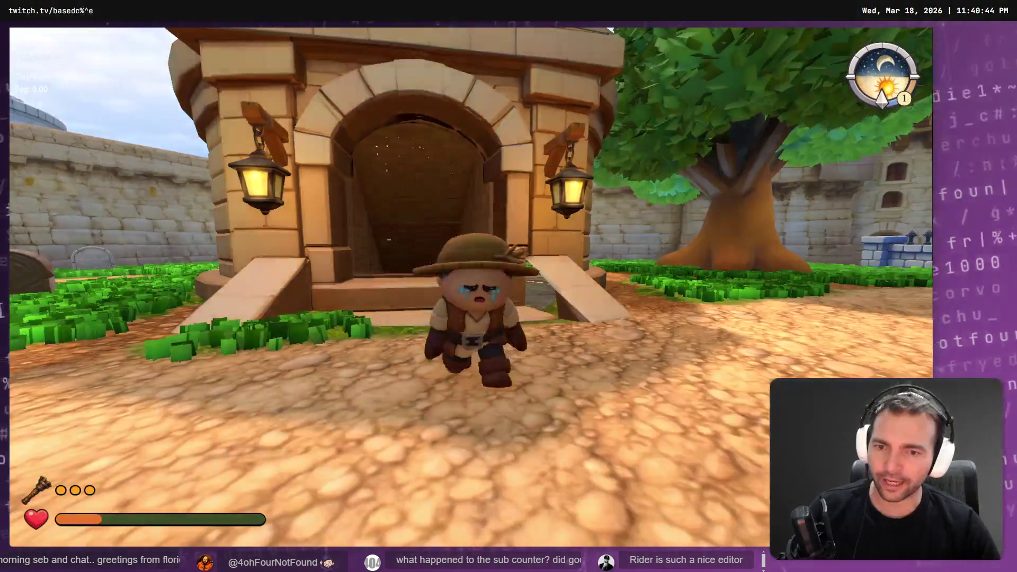
Run the farmer around the town with the A and W keys, then stop the game with F8
key(a)
key(w)
key(a)
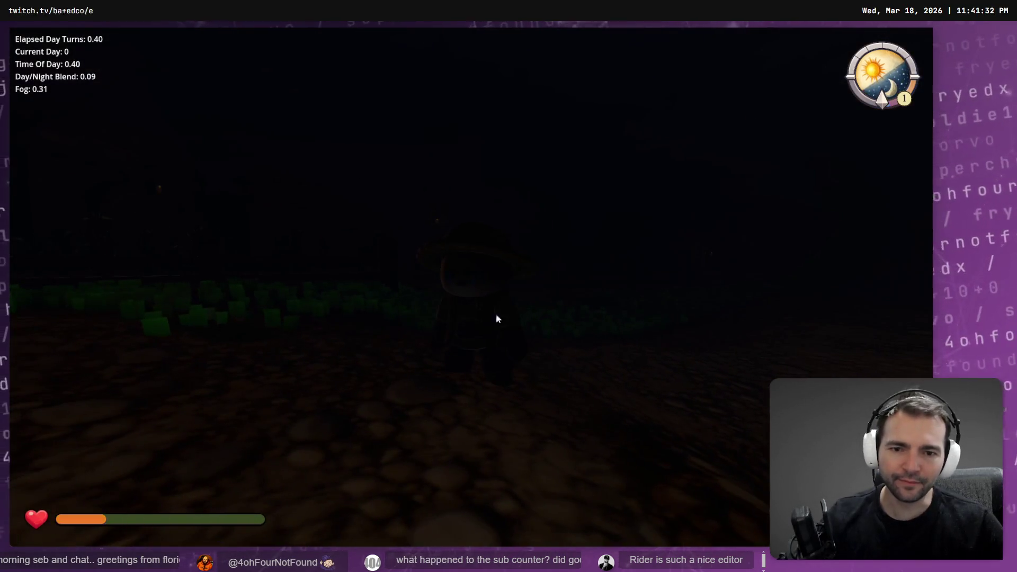
key(F8)
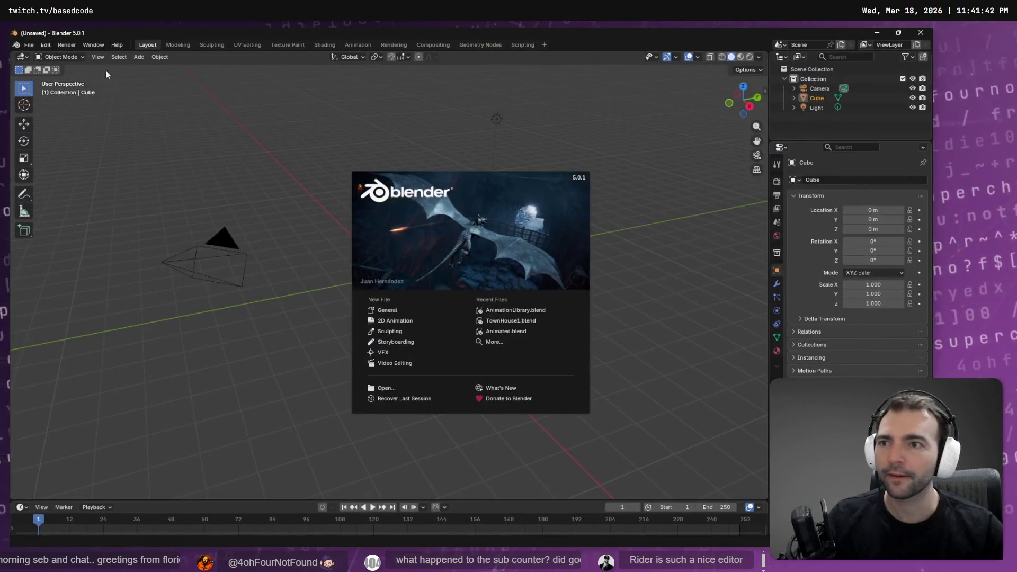
Delete Blender's default camera, cube, light and Collection, then clear Godot's file filter
click(115, 81)
click(28, 44)
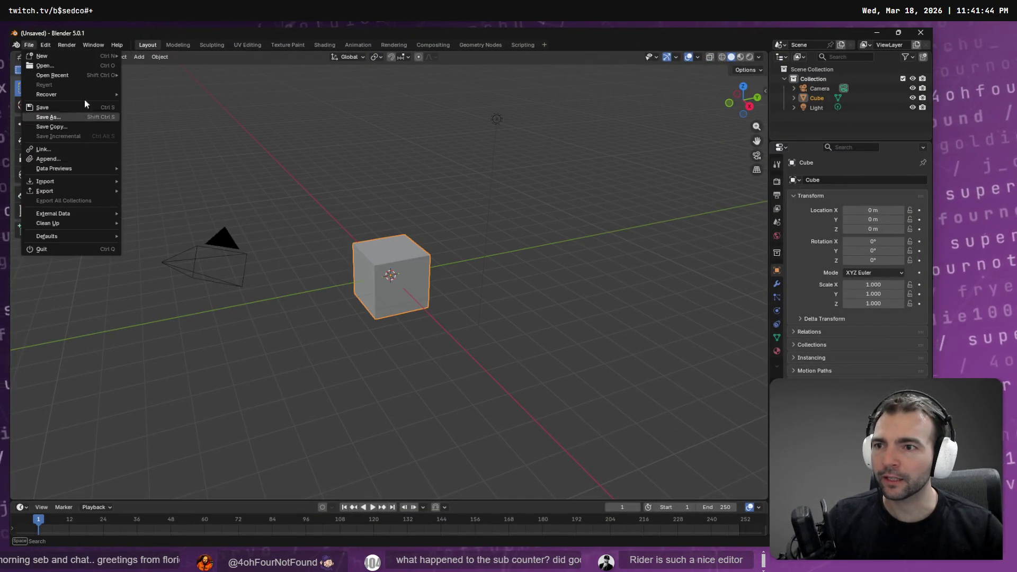
mouse_move(85, 75)
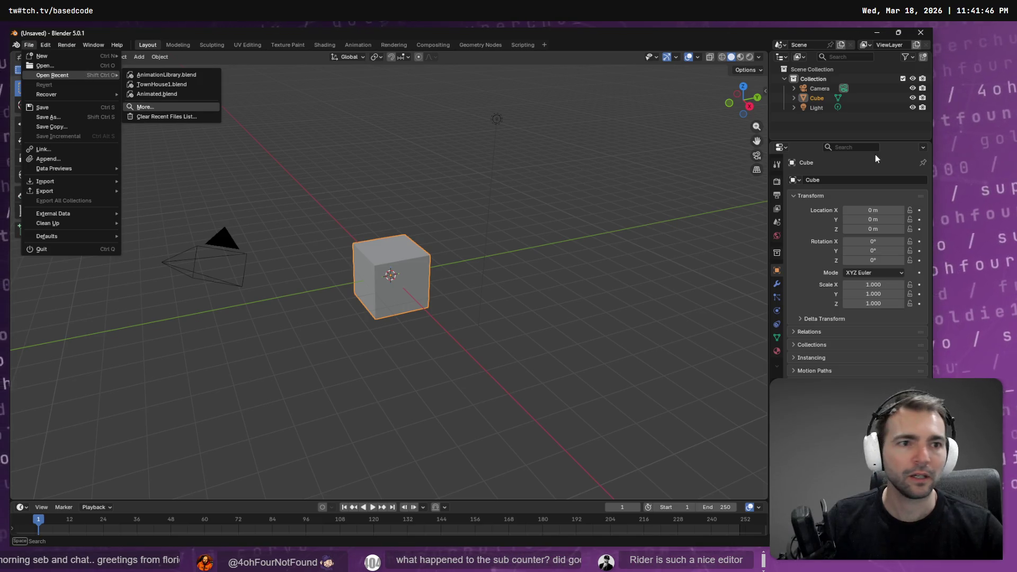
click(819, 89)
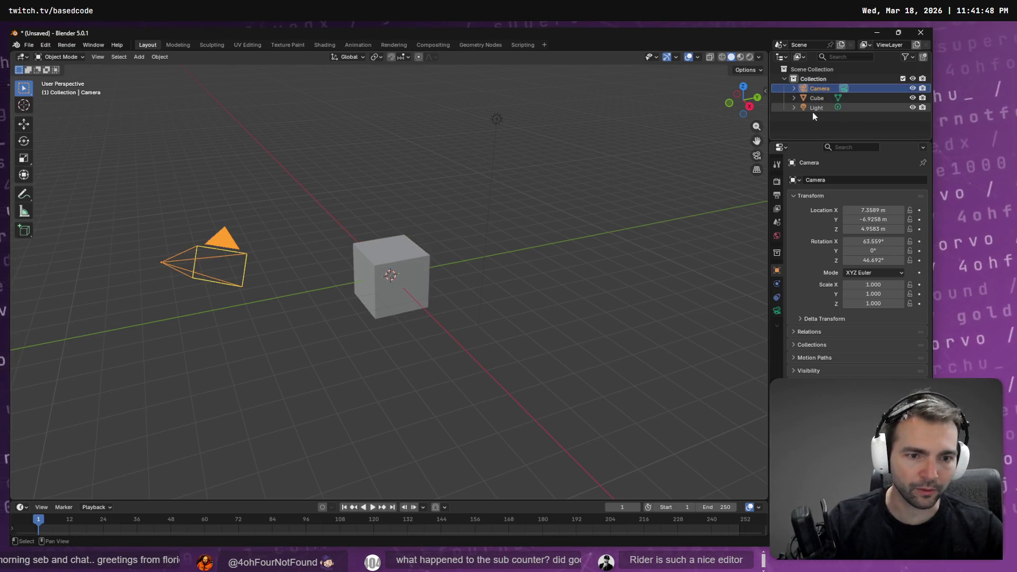
key(a)
key(Delete)
click(803, 77)
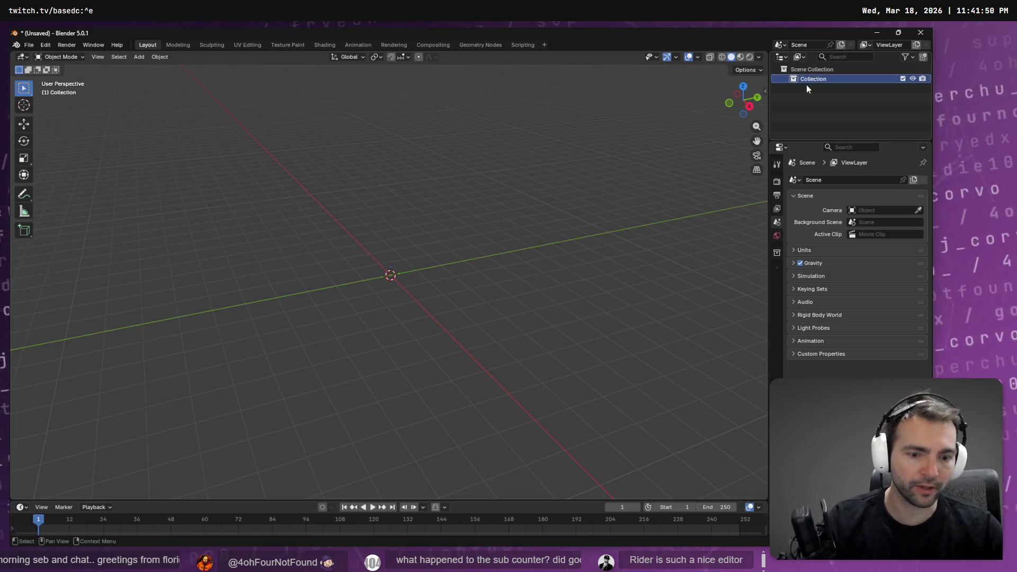
key(Delete)
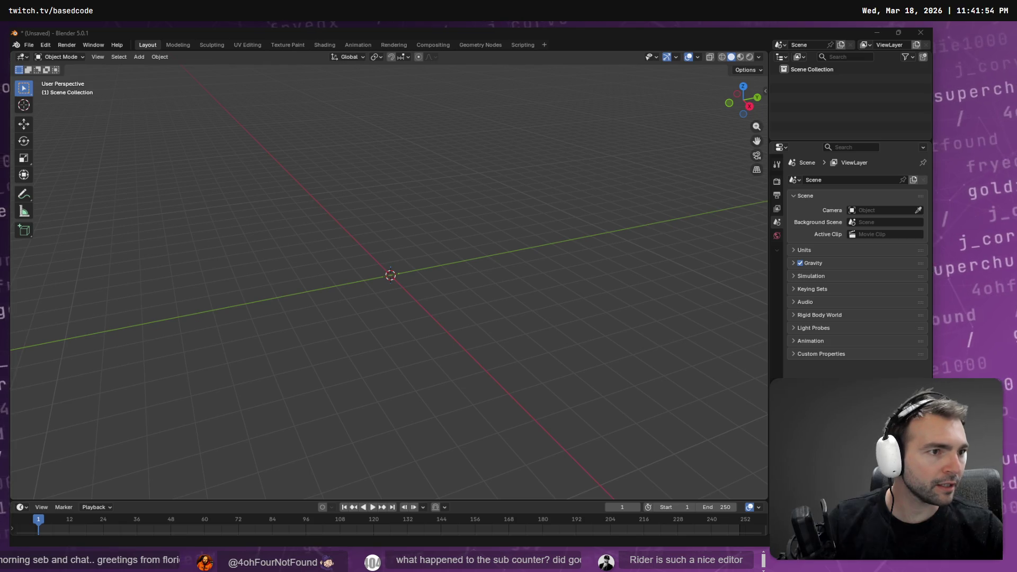
key(alt+Tab)
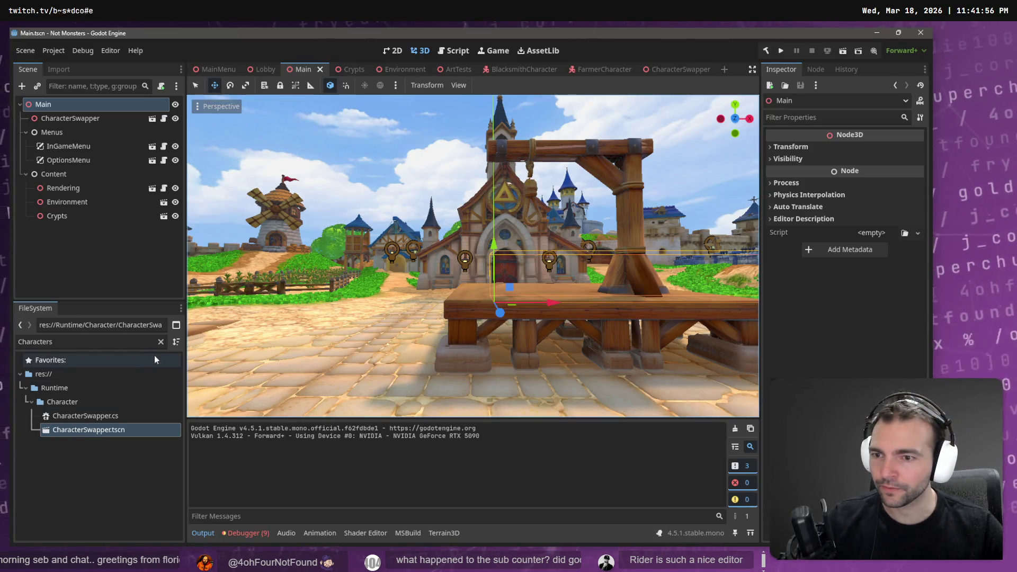
click(161, 341)
Show Farmer.fbx in the file manager from the FileSystem dock and drop it into Blender as an FBX import
scroll(77, 443, up, 5)
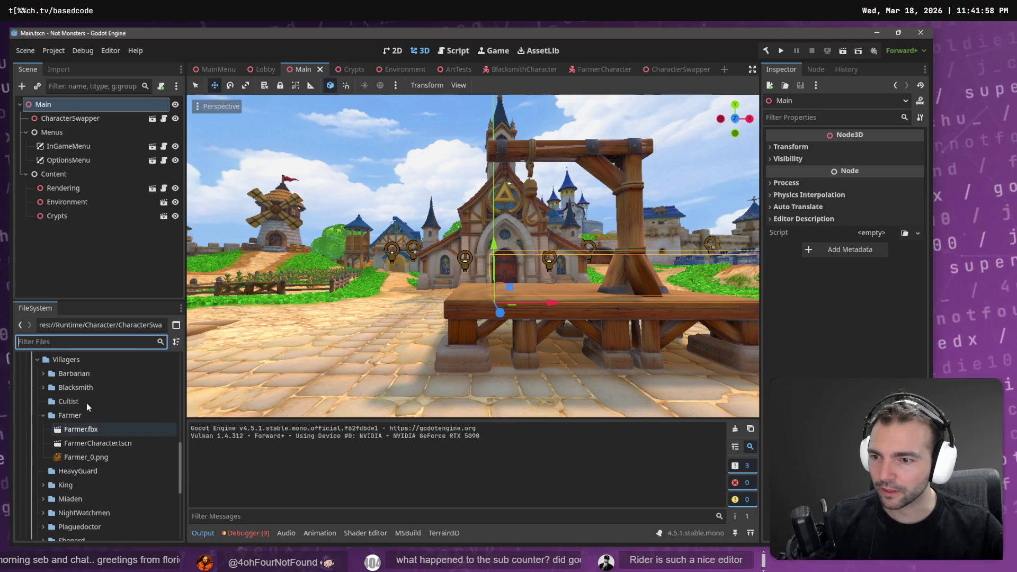
right_click(85, 428)
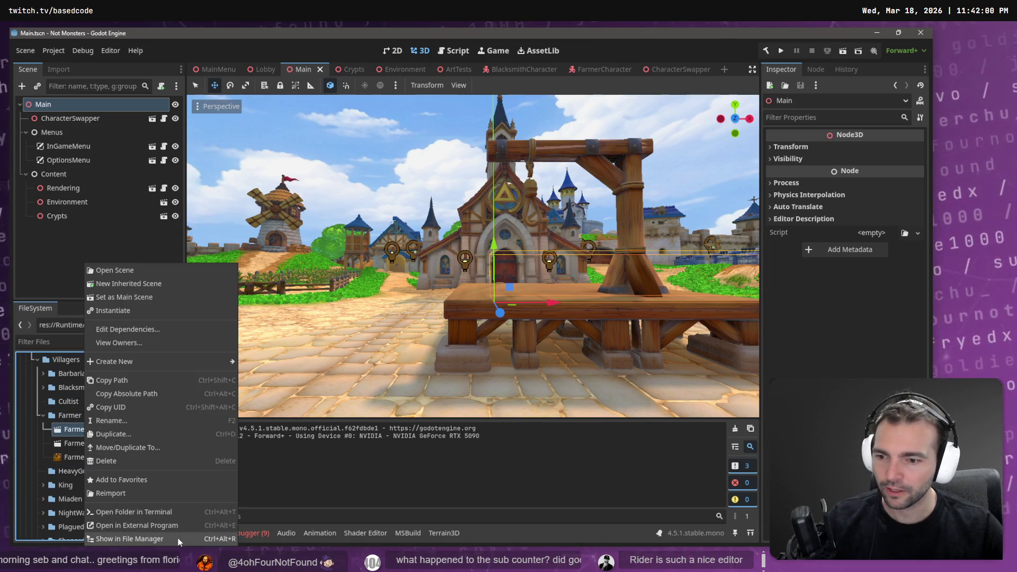
click(151, 539)
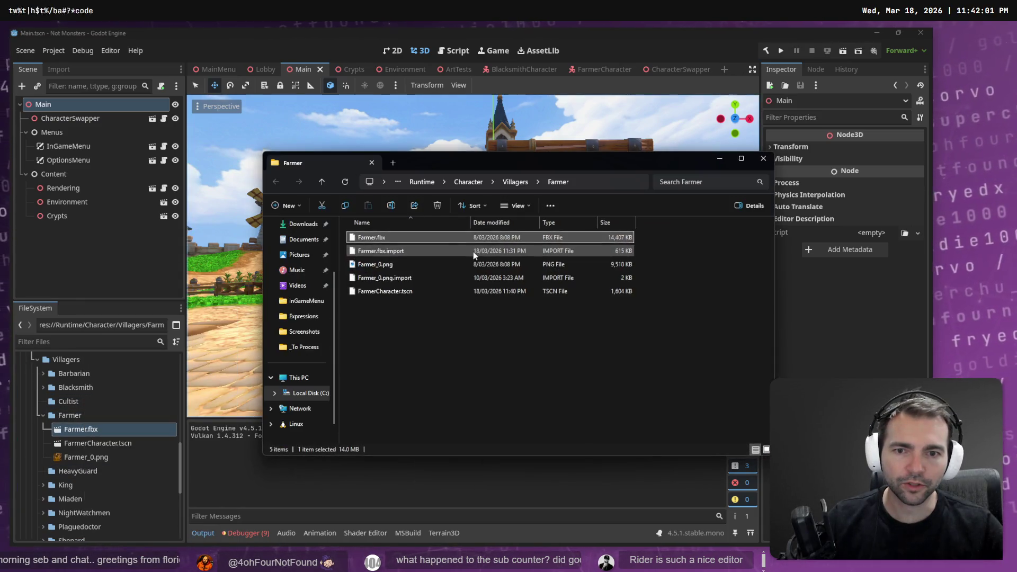
mouse_move(469, 238)
mouse_down()
mouse_move(530, 272)
mouse_move(479, 247)
mouse_up()
key(alt+Tab)
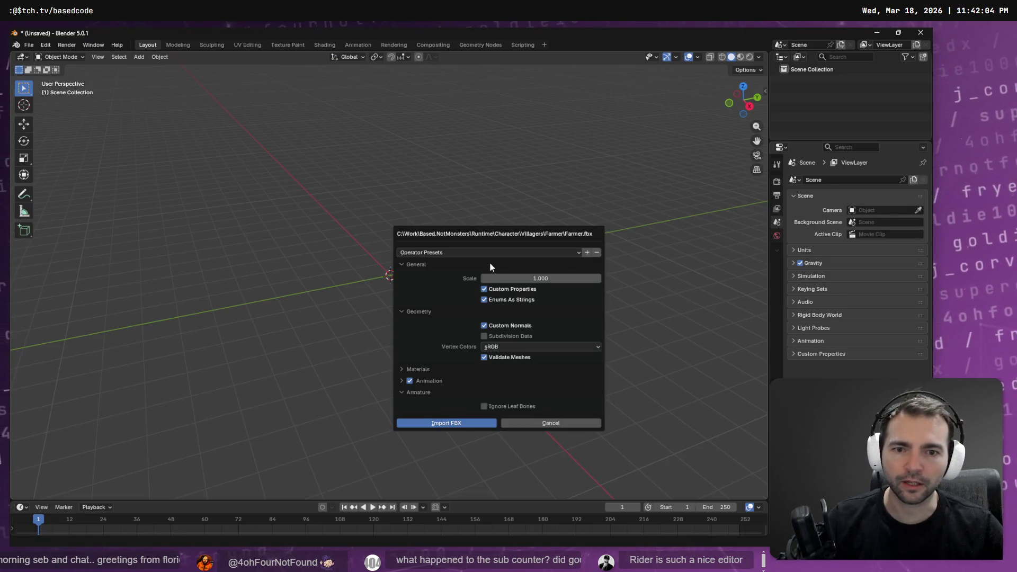
click(467, 424)
key(alt+Tab)
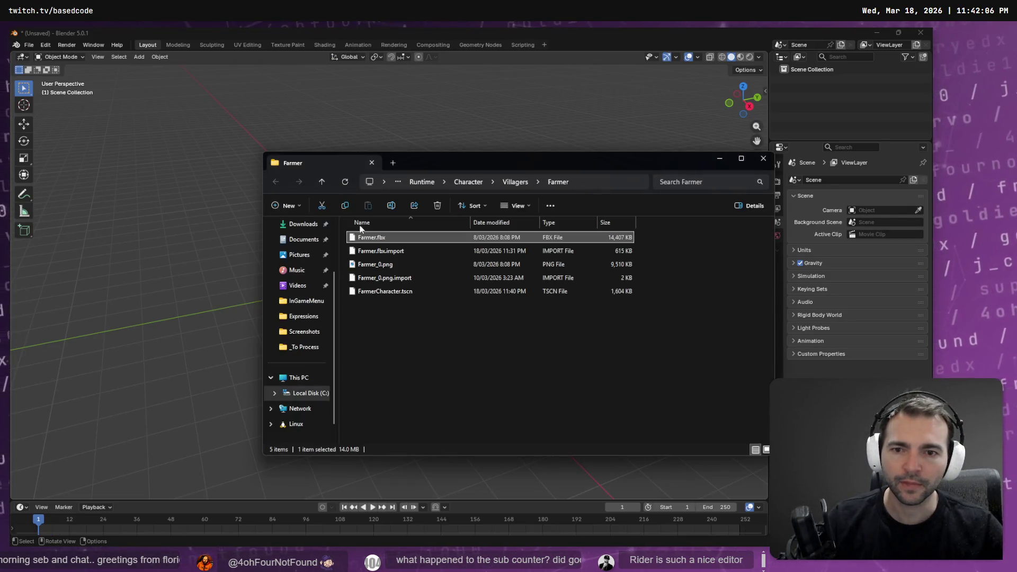
drag(368, 235, 437, 237)
click(403, 403)
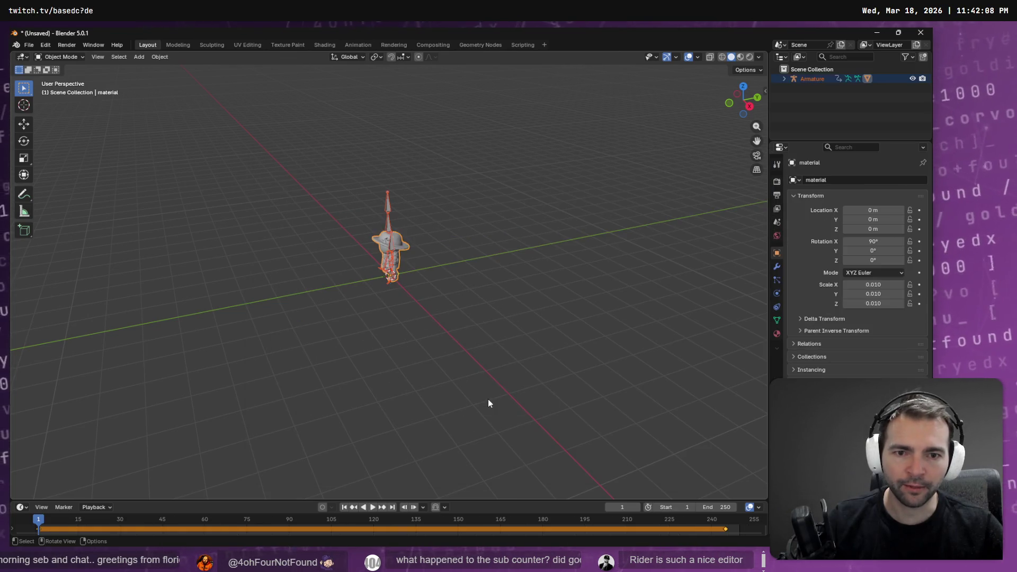
Apply Shade Auto Smooth to the farmer, switch to Weight Paint mode and open the vertex group list
key(w)
right_click(472, 217)
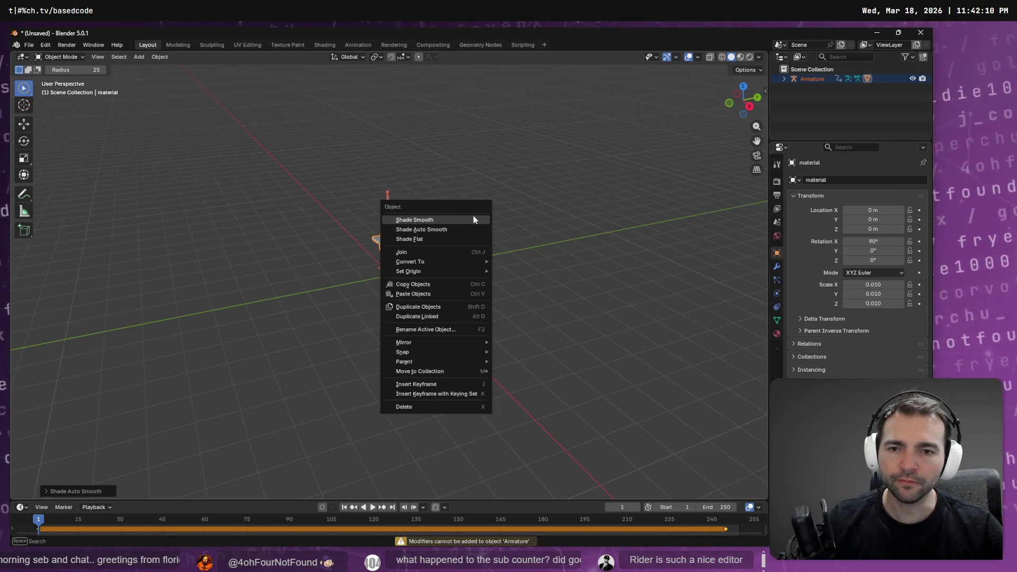
click(59, 56)
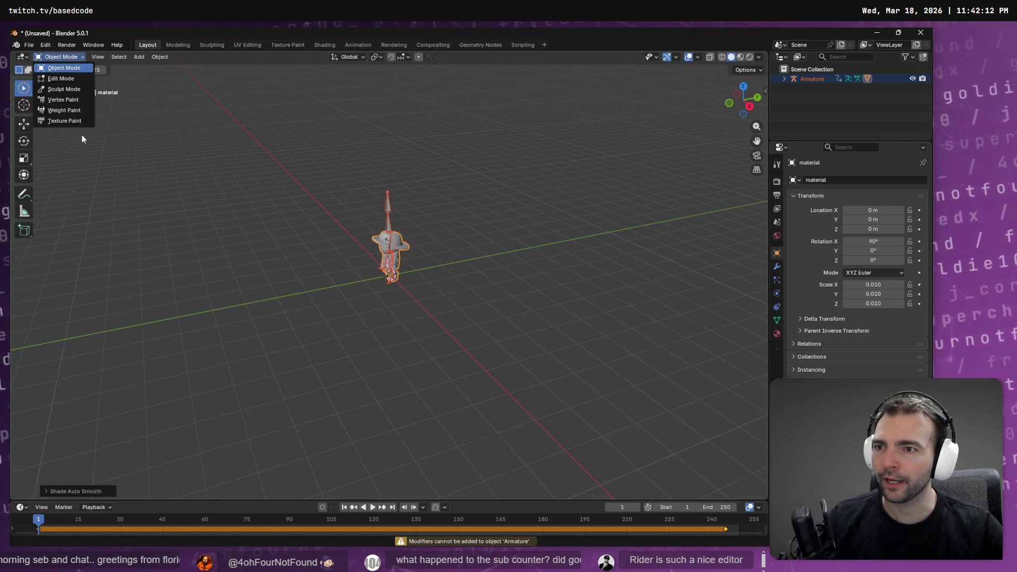
click(64, 110)
mouse_move(583, 222)
mouse_down()
mouse_move(630, 245)
mouse_move(667, 245)
mouse_move(454, 215)
mouse_move(494, 149)
mouse_move(495, 80)
mouse_move(503, 175)
mouse_move(487, 183)
mouse_up()
click(359, 58)
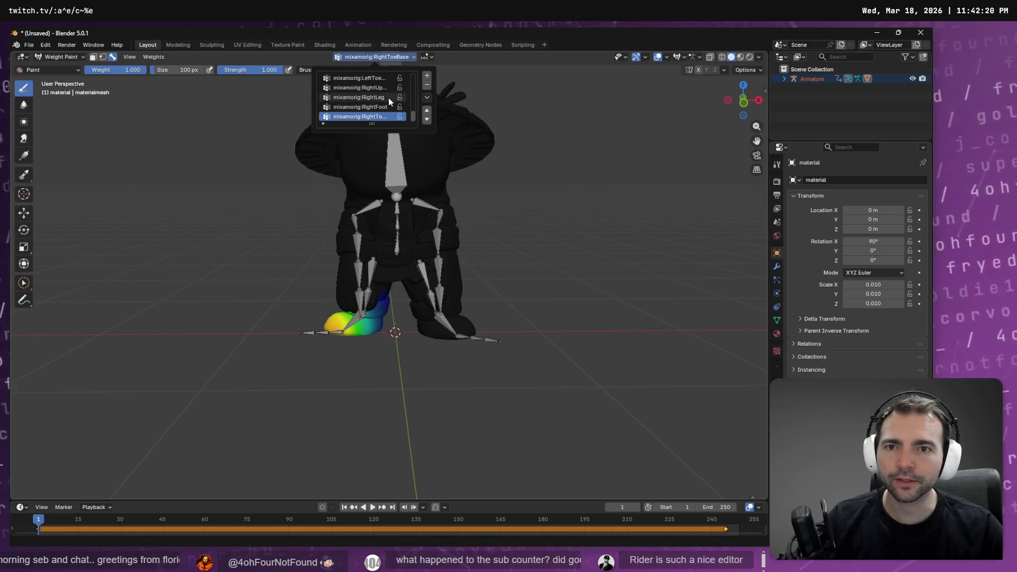
Browse the vertex groups to mixamorig:Head and paint extra Head weight on both sides of the neck
scroll(389, 97, up, 20)
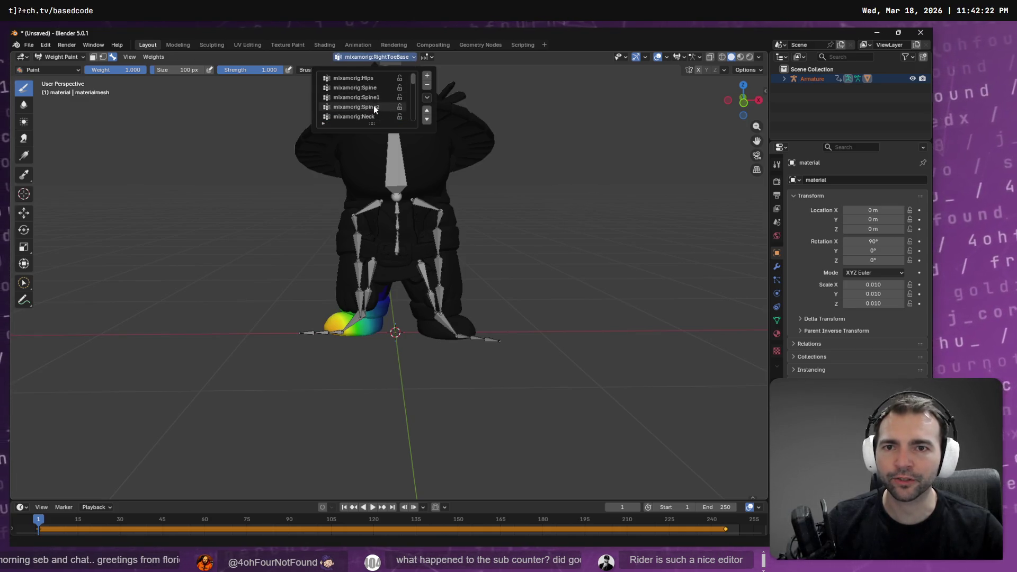
click(377, 79)
click(375, 87)
scroll(374, 85, down, 4)
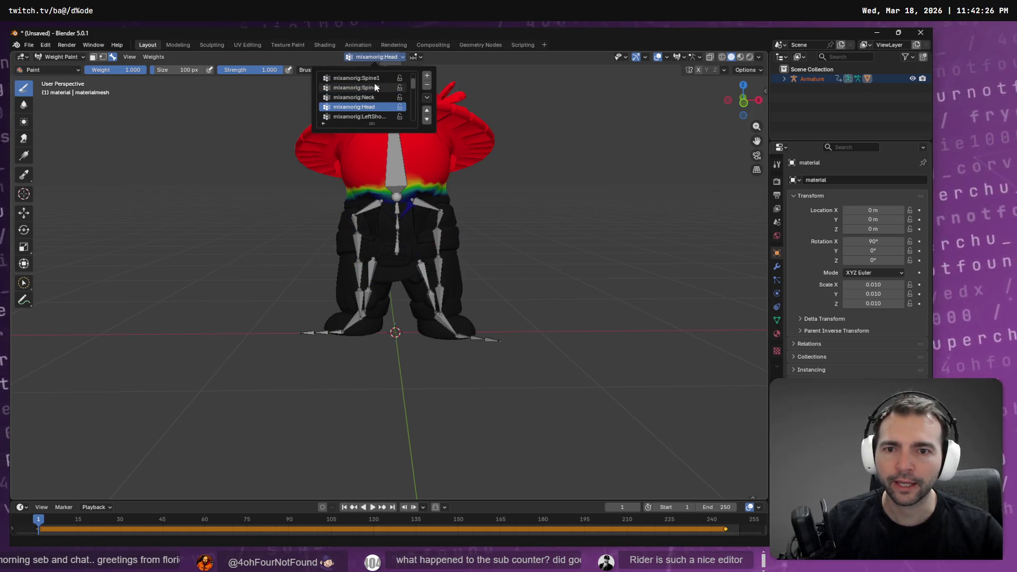
scroll(492, 168, up, 4)
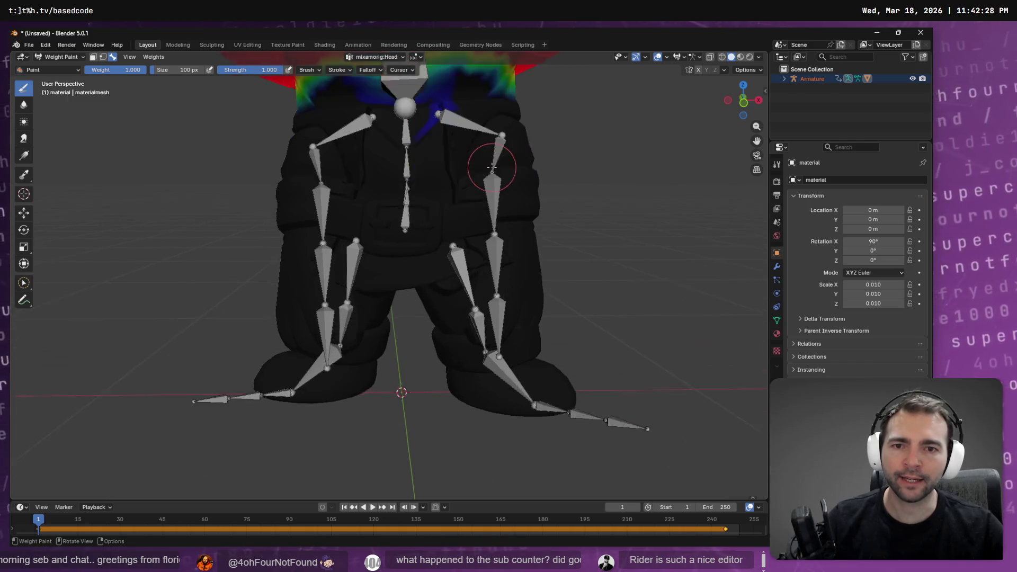
scroll(492, 168, up, 4)
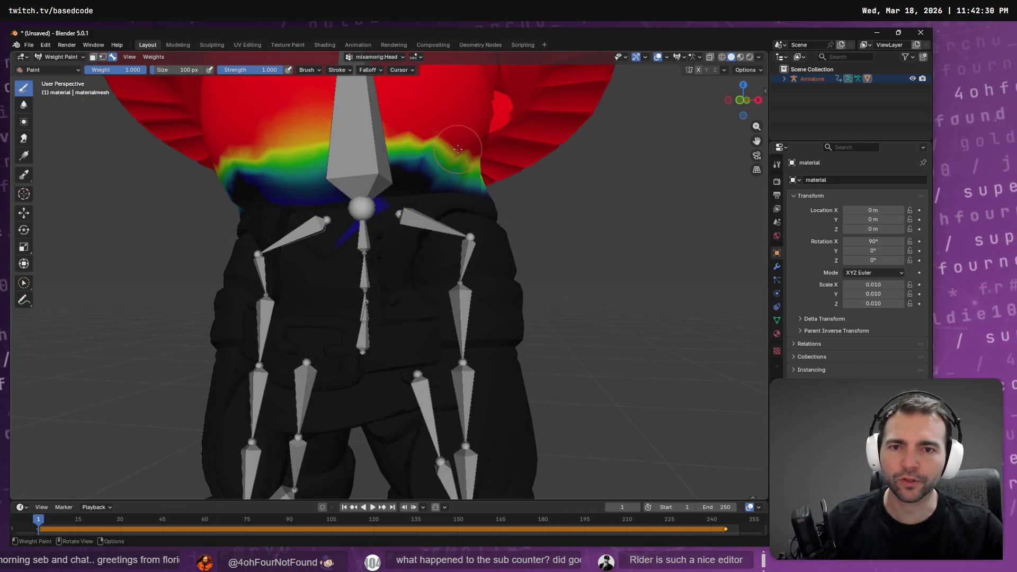
scroll(458, 149, up, 1)
mouse_move(456, 159)
mouse_down()
mouse_move(394, 167)
mouse_move(432, 187)
mouse_move(361, 209)
mouse_up()
drag(461, 184, 467, 156)
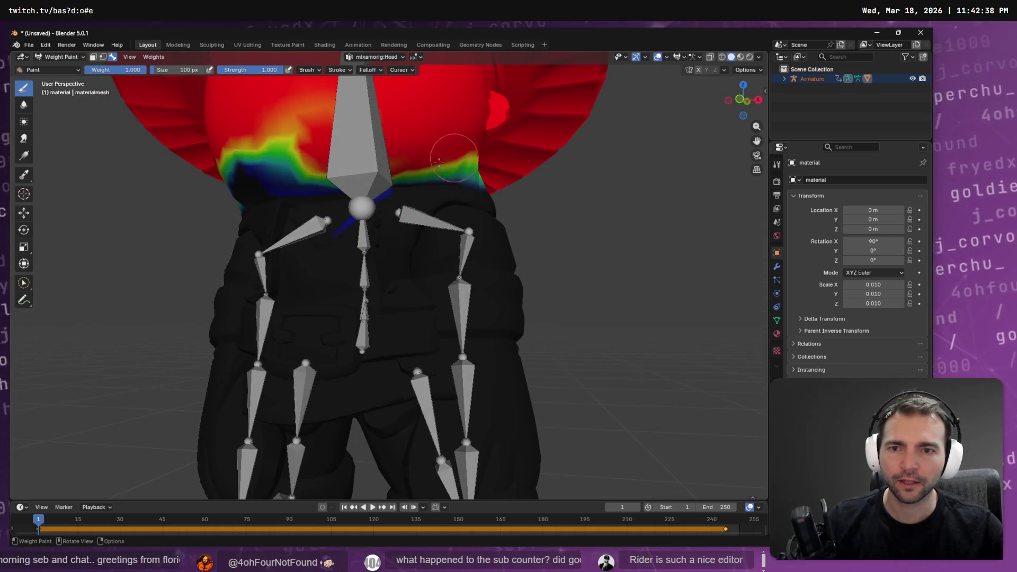
mouse_move(340, 165)
mouse_down()
mouse_move(270, 177)
mouse_move(312, 180)
mouse_move(320, 171)
mouse_move(334, 182)
mouse_move(322, 179)
mouse_move(323, 196)
mouse_move(371, 229)
mouse_move(441, 219)
mouse_move(365, 219)
mouse_up()
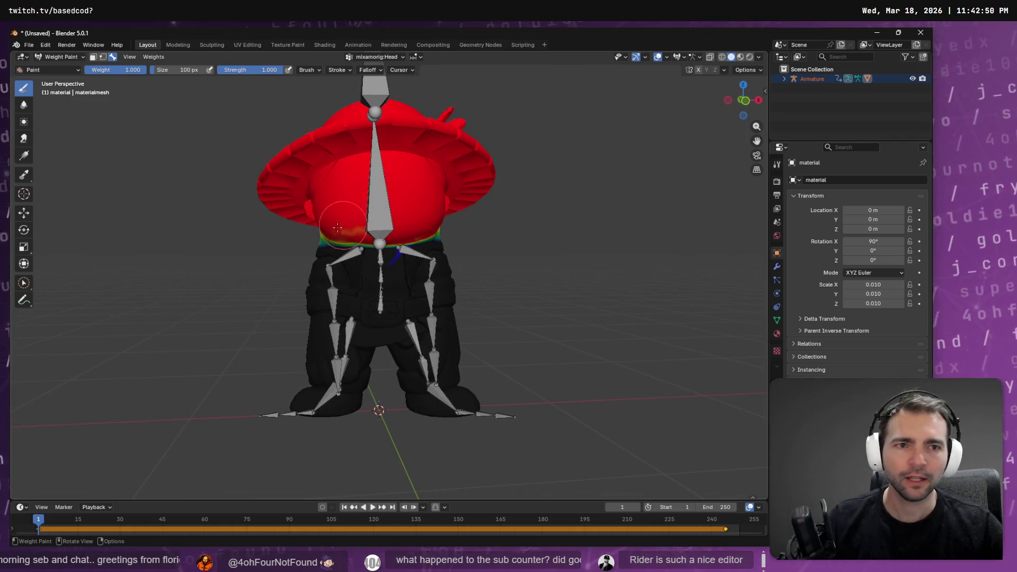
Check the farmer in Material Preview and Object Mode from several angles, then return to Weight Paint
click(741, 57)
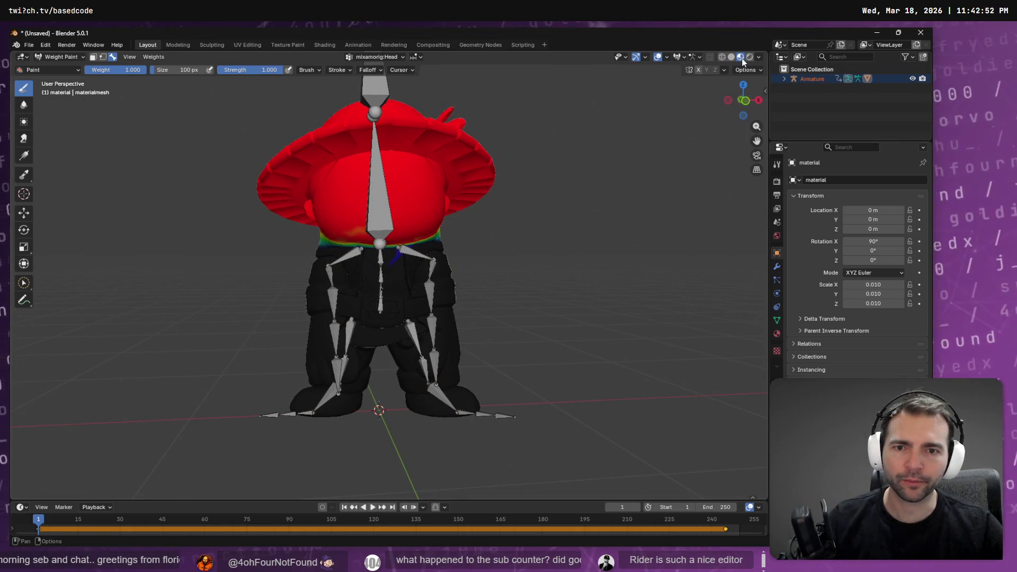
click(75, 57)
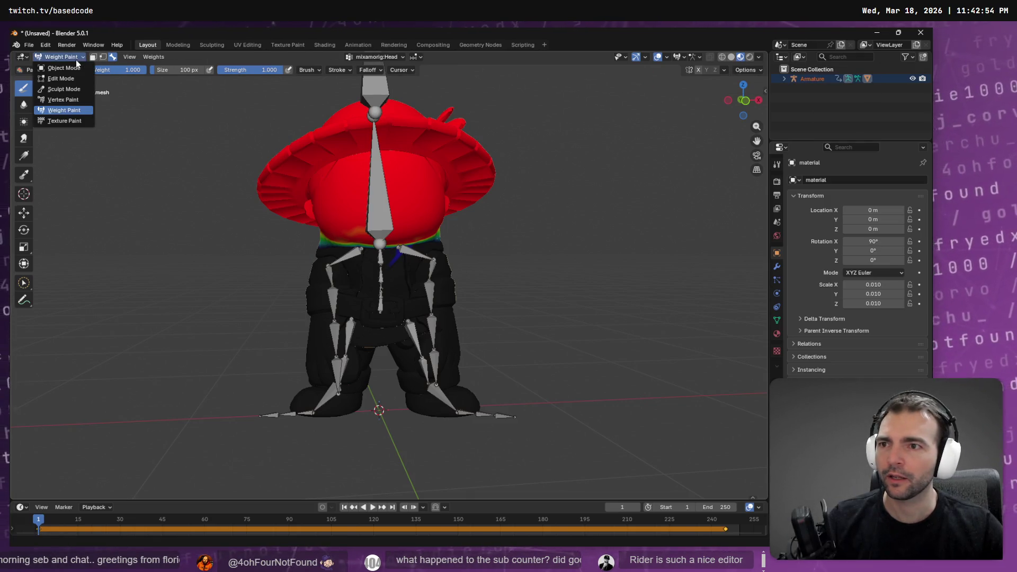
click(59, 67)
mouse_move(499, 277)
mouse_down()
mouse_move(408, 278)
mouse_move(524, 293)
mouse_move(518, 270)
mouse_move(470, 277)
mouse_move(450, 258)
mouse_up()
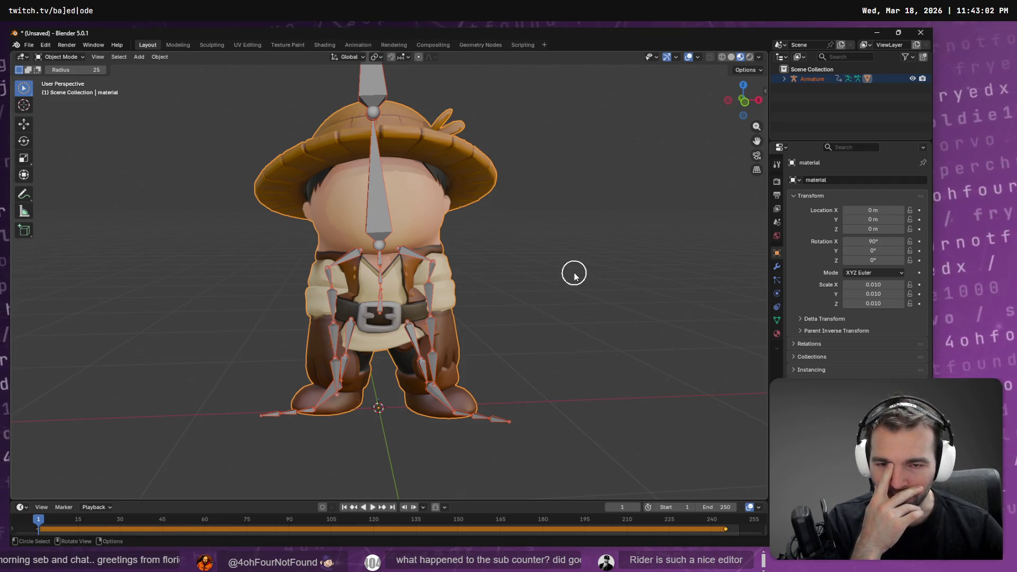
mouse_move(575, 274)
mouse_down()
mouse_move(547, 259)
mouse_move(654, 249)
mouse_move(470, 265)
mouse_move(536, 241)
mouse_move(543, 252)
mouse_move(638, 250)
mouse_move(500, 265)
mouse_move(521, 268)
mouse_up()
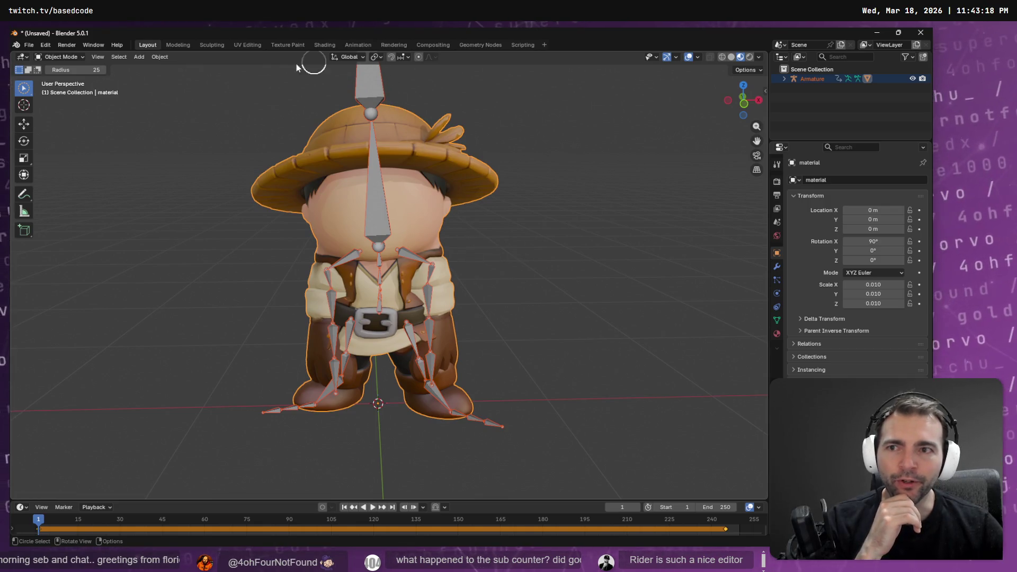
click(62, 57)
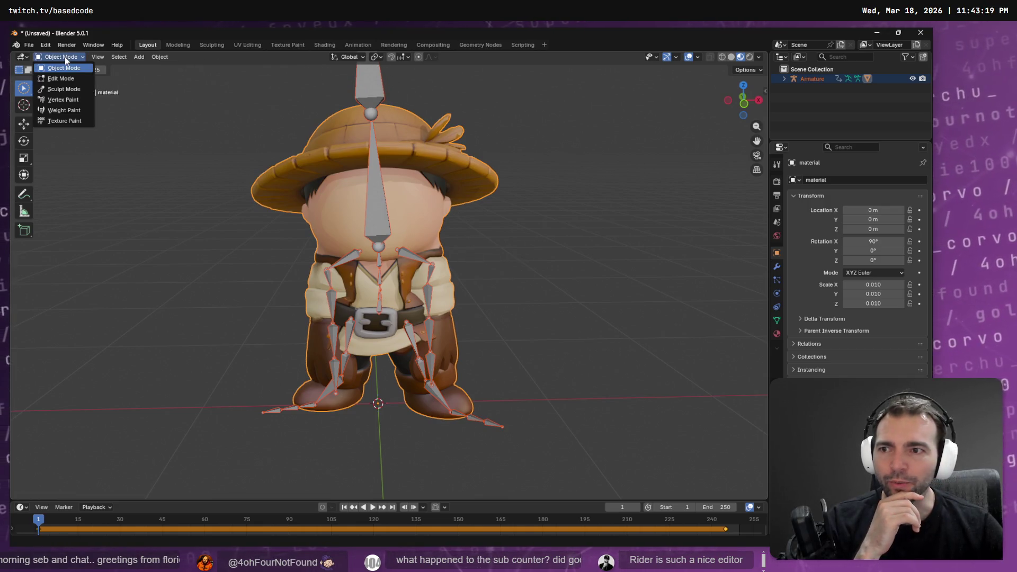
click(78, 112)
mouse_move(506, 238)
mouse_down()
mouse_move(431, 207)
mouse_move(509, 231)
mouse_move(554, 218)
mouse_move(484, 192)
mouse_move(536, 218)
mouse_up()
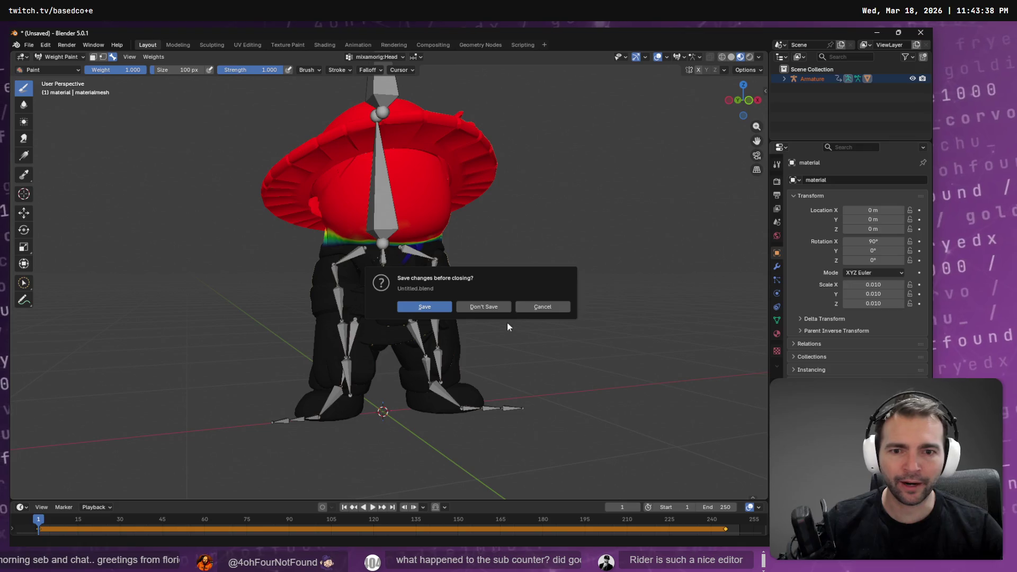
Close Blender without saving and browse Explorer to Farmer.fbx in Work\Based.NotMonsters.Art\Farmer
click(480, 309)
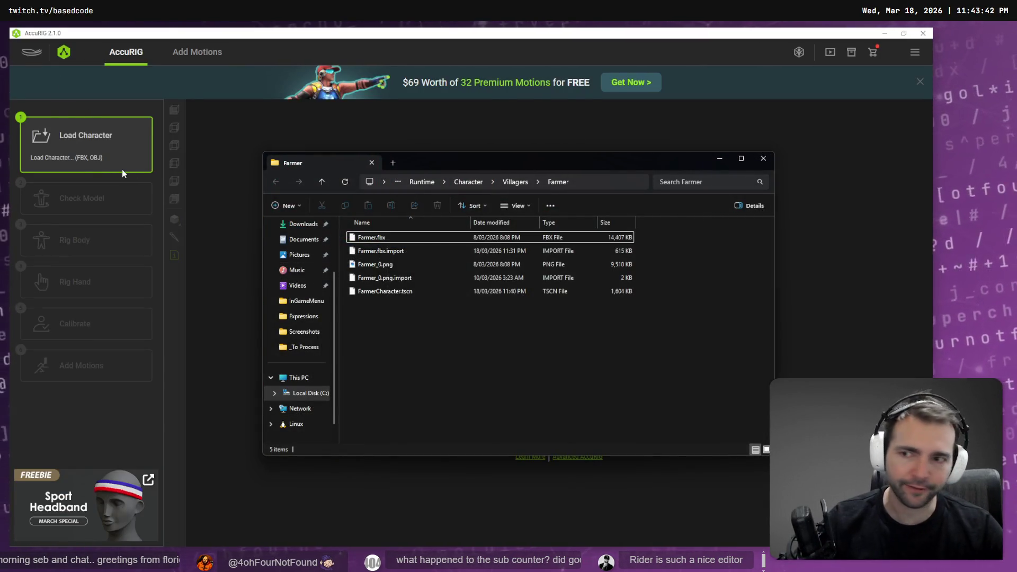
click(302, 348)
text(fa)
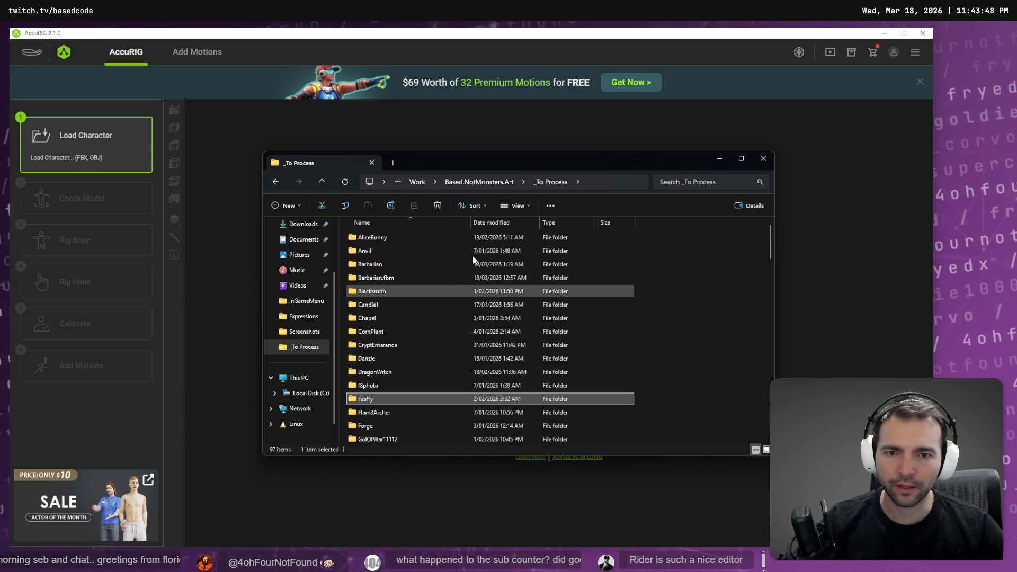
click(501, 185)
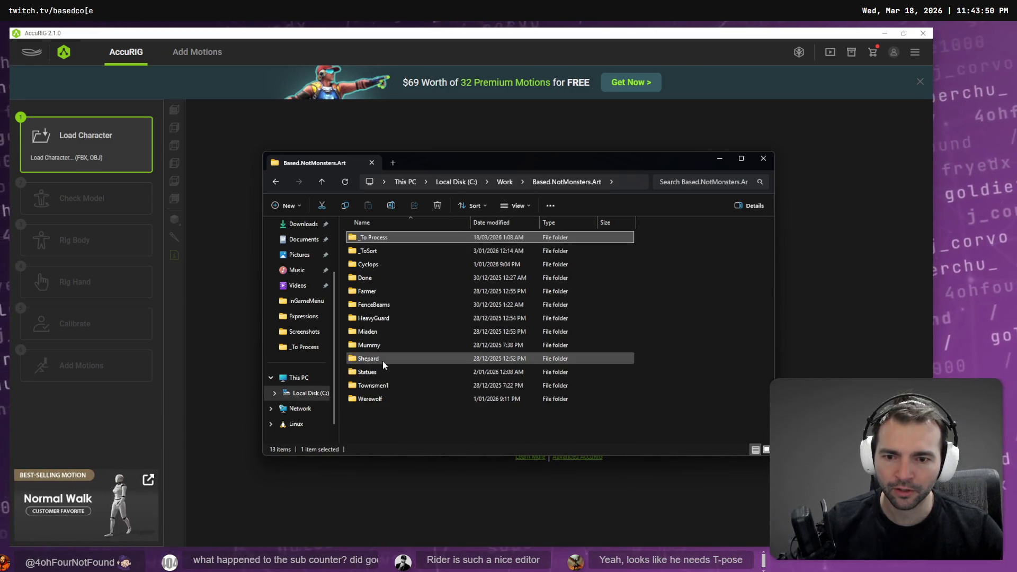
text(f)
double_click(440, 291)
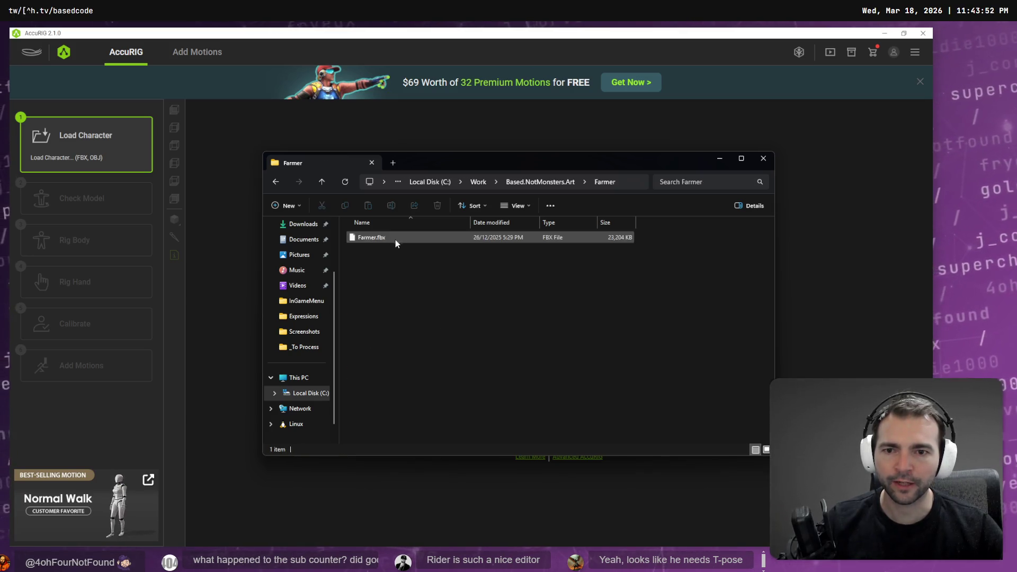
click(377, 239)
Drag Farmer.fbx onto AccuRIG's Load Character area to load the model
mouse_move(377, 241)
mouse_down()
mouse_move(488, 265)
mouse_move(507, 230)
mouse_move(500, 236)
mouse_up()
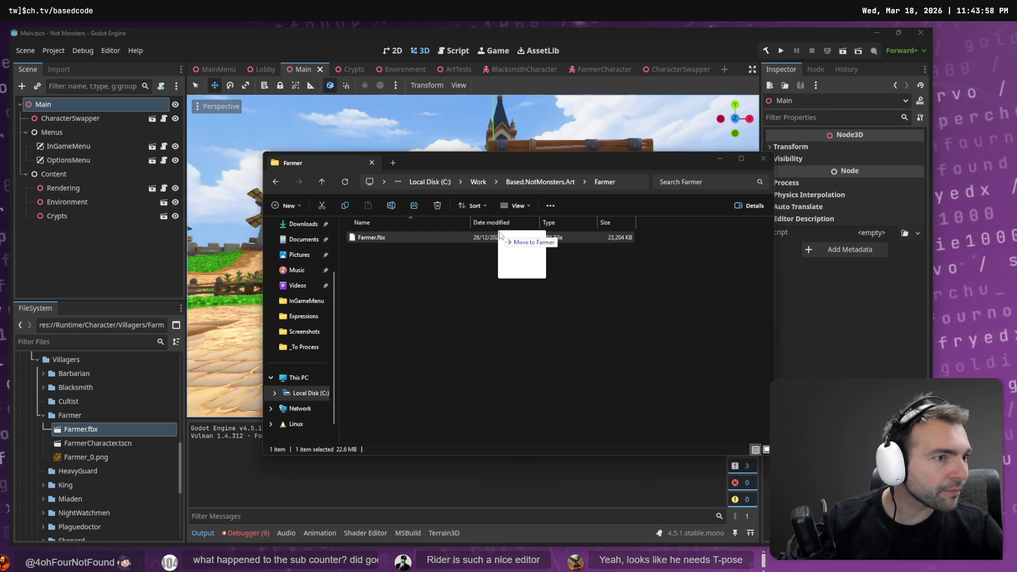
drag(500, 235, 500, 233)
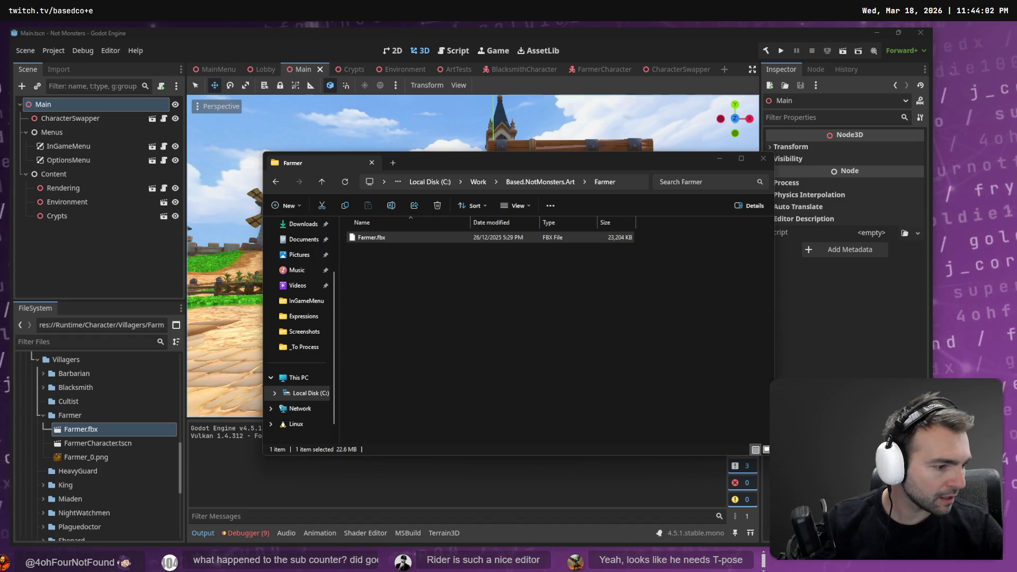
key(alt+Tab)
key(alt+Tab)
mouse_move(581, 240)
mouse_down()
mouse_move(536, 237)
mouse_move(562, 236)
mouse_move(664, 277)
mouse_up()
key(alt+Tab)
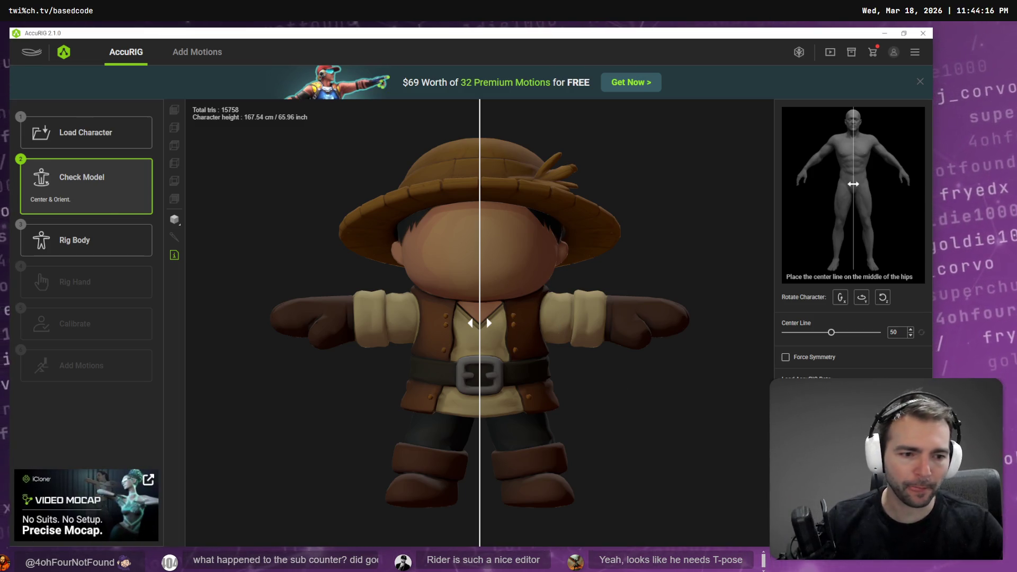
Turn on Force Symmetry for the farmer and proceed to Rig Body
click(809, 356)
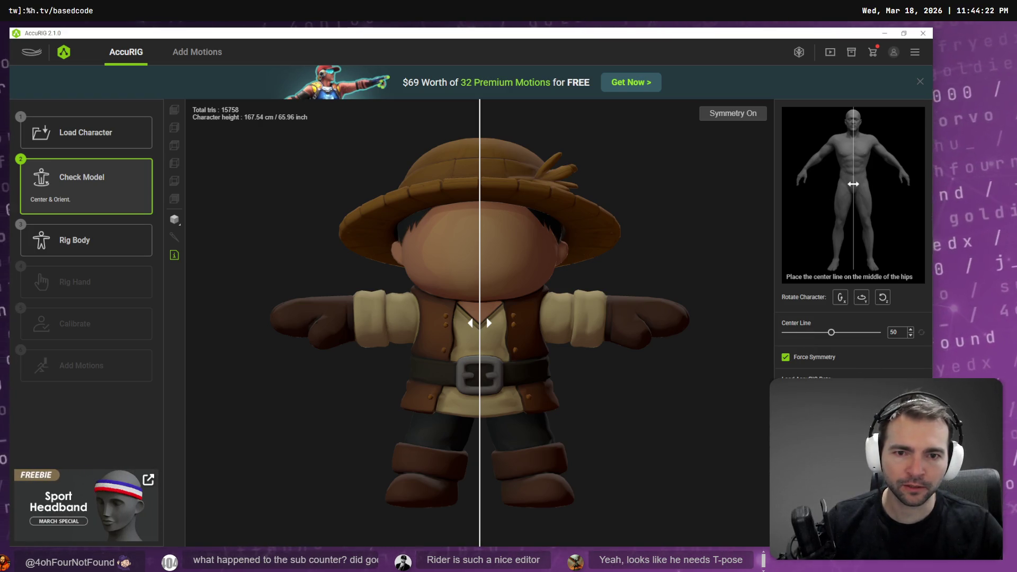
click(86, 240)
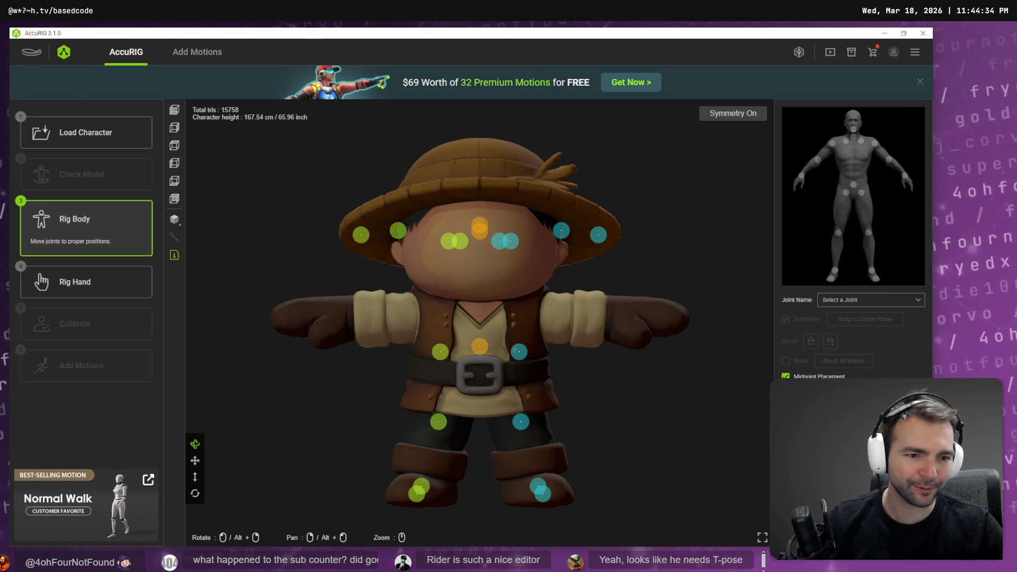
Drag the wrist, elbow, shoulder, neck and head joints onto the farmer's arms, collar and face
drag(361, 237, 345, 320)
drag(385, 232, 385, 315)
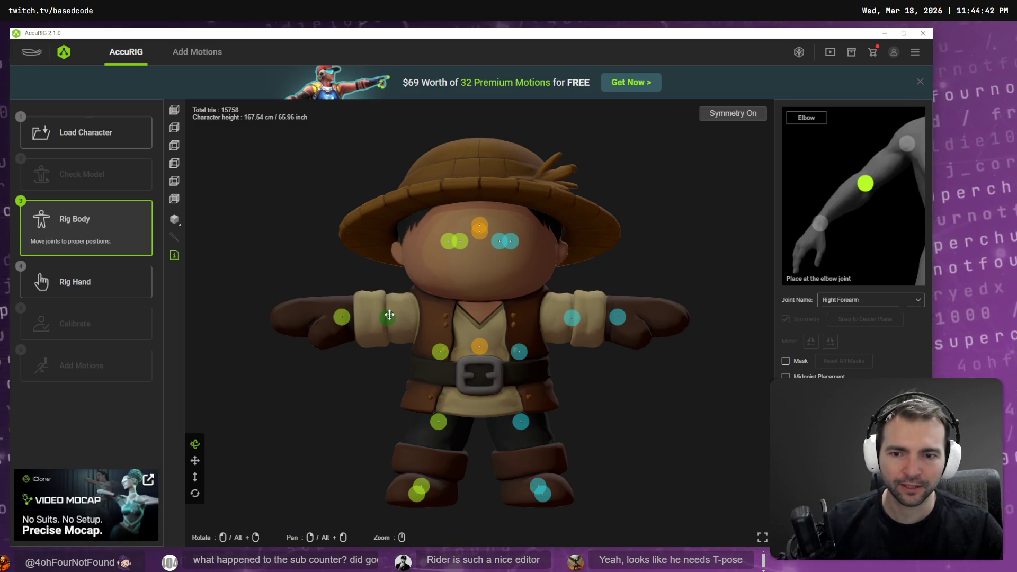
drag(450, 245, 422, 318)
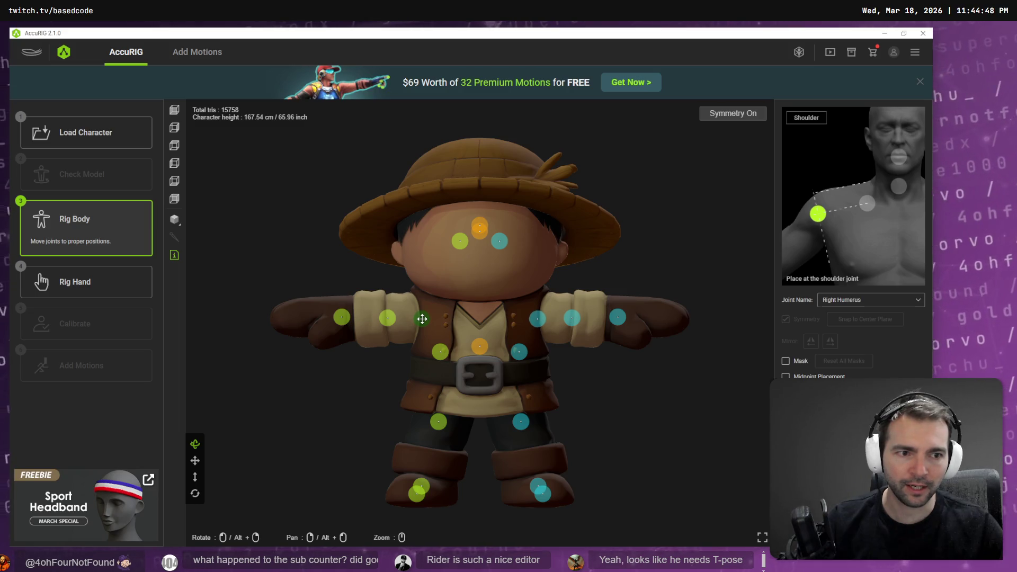
drag(422, 317, 422, 315)
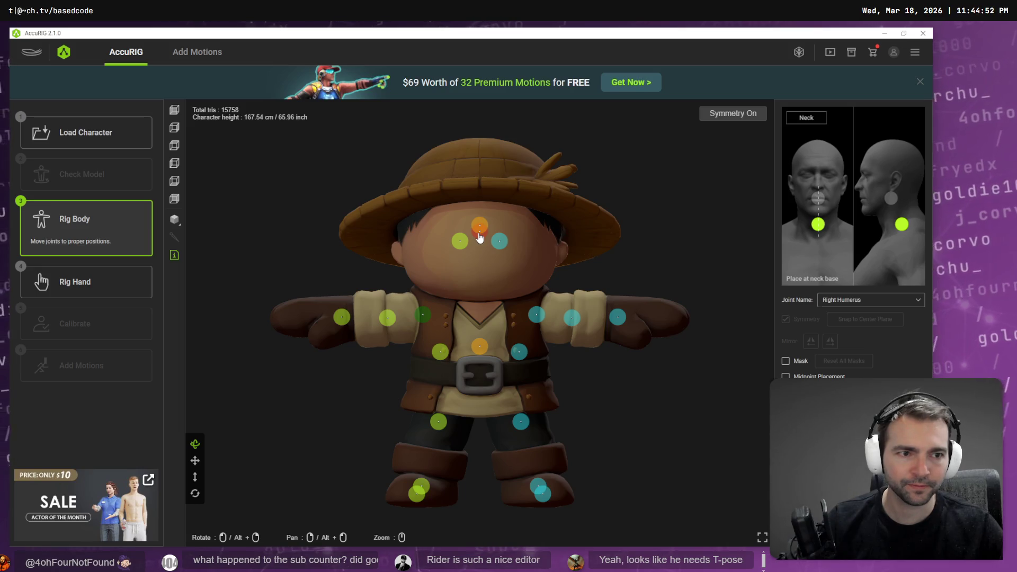
drag(478, 233, 482, 303)
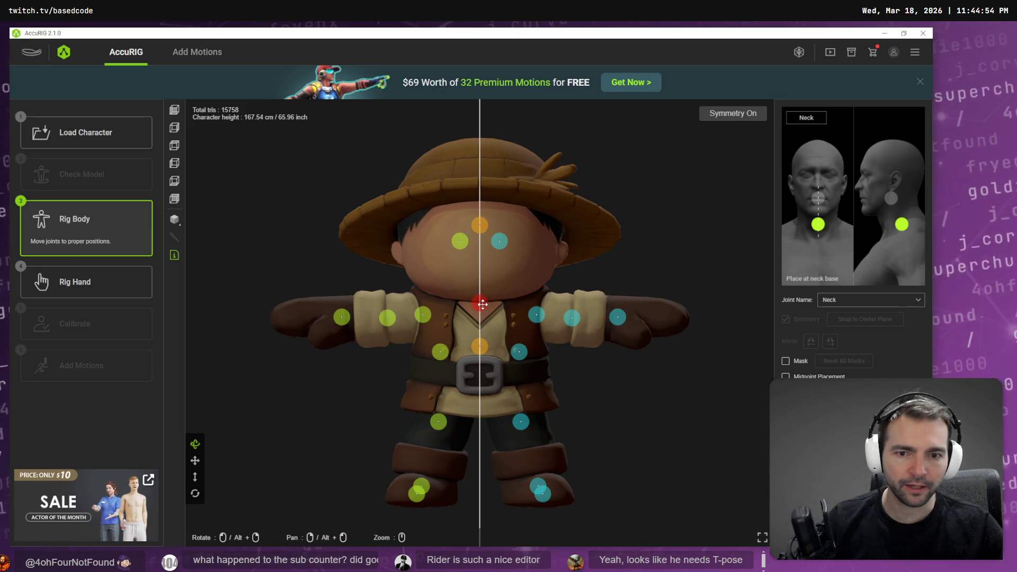
click(479, 231)
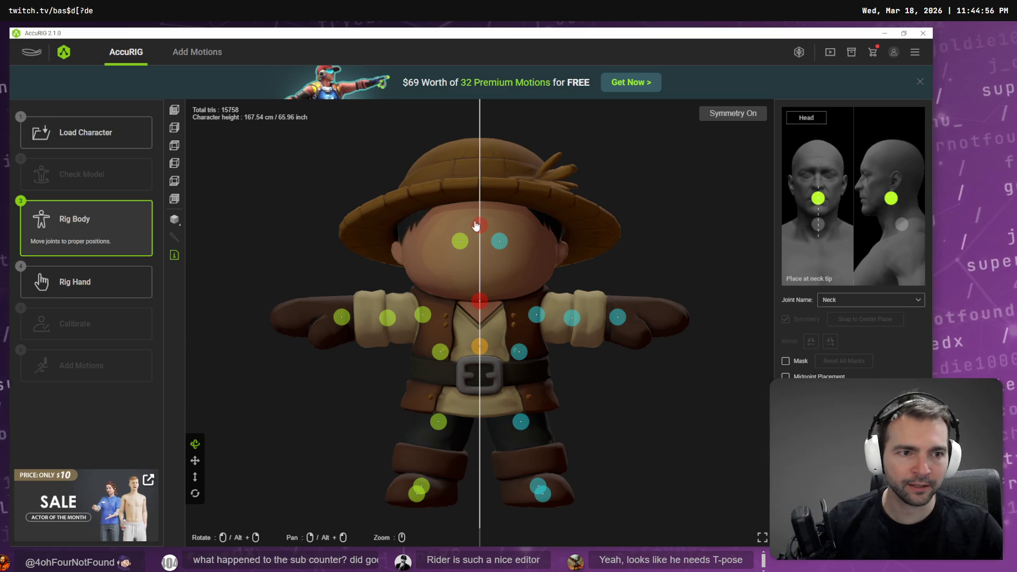
drag(478, 232, 479, 270)
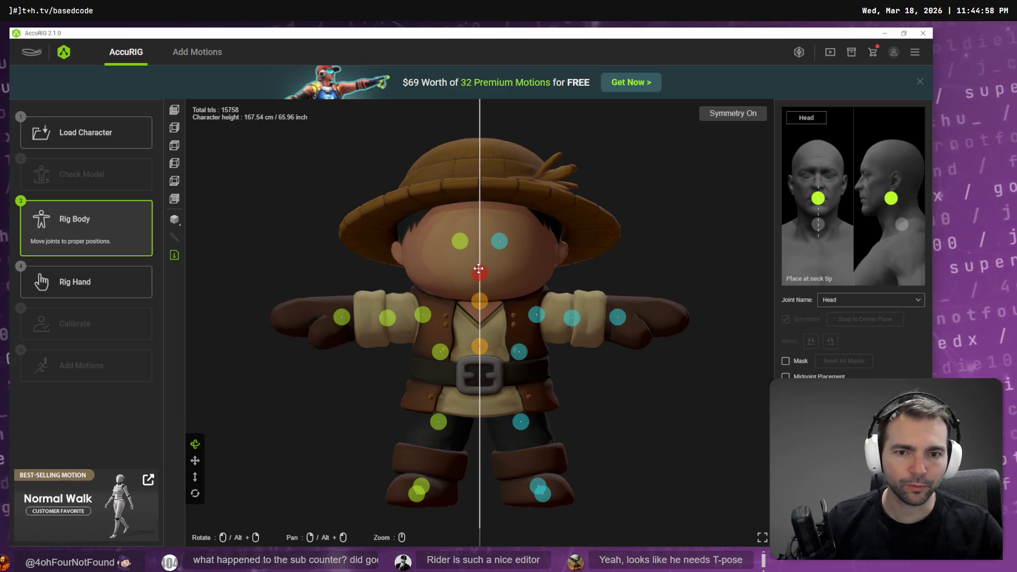
Place the clavicle, knee, hip and pelvis joints, pelvis on the belt buckle, then view from the side
drag(499, 243, 528, 300)
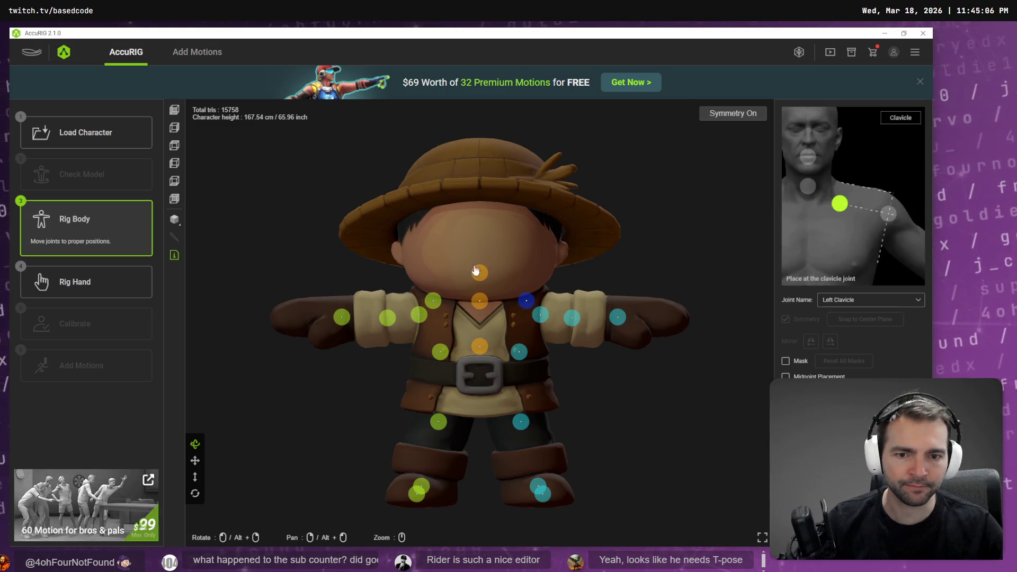
drag(522, 423, 531, 448)
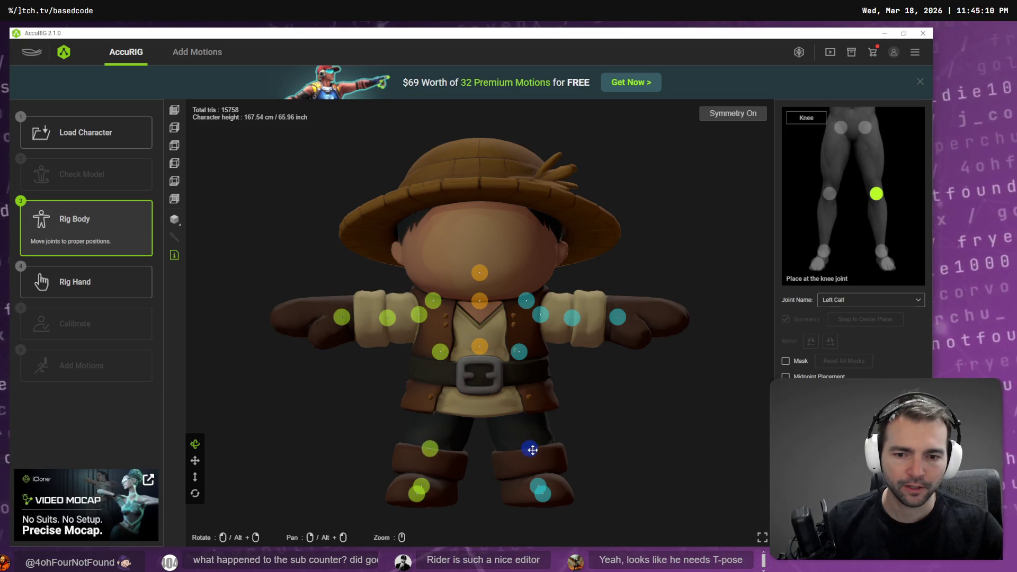
drag(520, 352, 514, 398)
drag(478, 348, 484, 376)
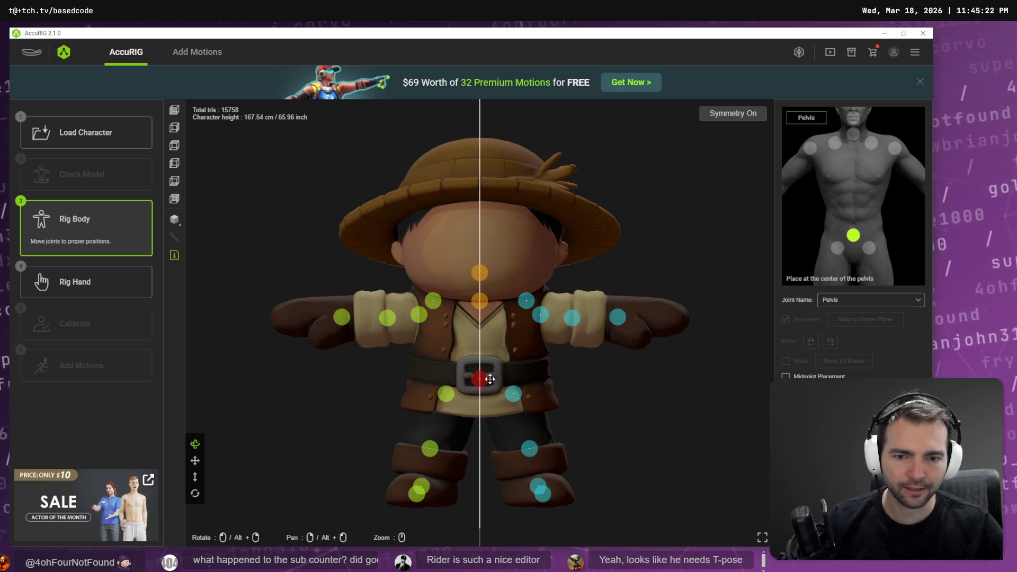
mouse_move(554, 416)
mouse_down()
mouse_move(679, 415)
mouse_move(694, 411)
mouse_move(695, 400)
mouse_move(595, 423)
mouse_move(438, 409)
mouse_move(647, 412)
mouse_move(690, 420)
mouse_move(690, 434)
mouse_up()
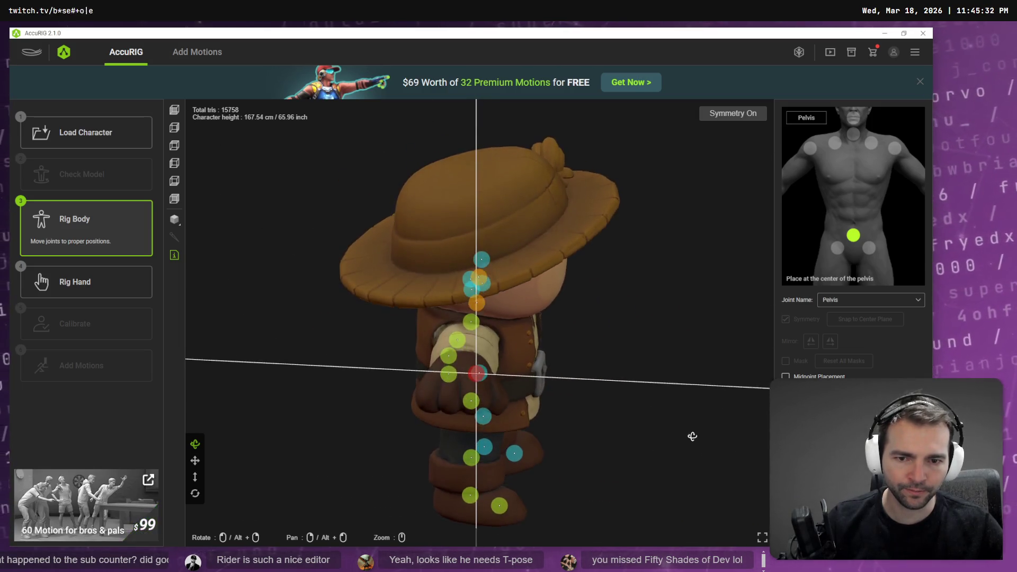
From the Top view, line up the farmer's wrist and elbow joints with the arms
click(175, 144)
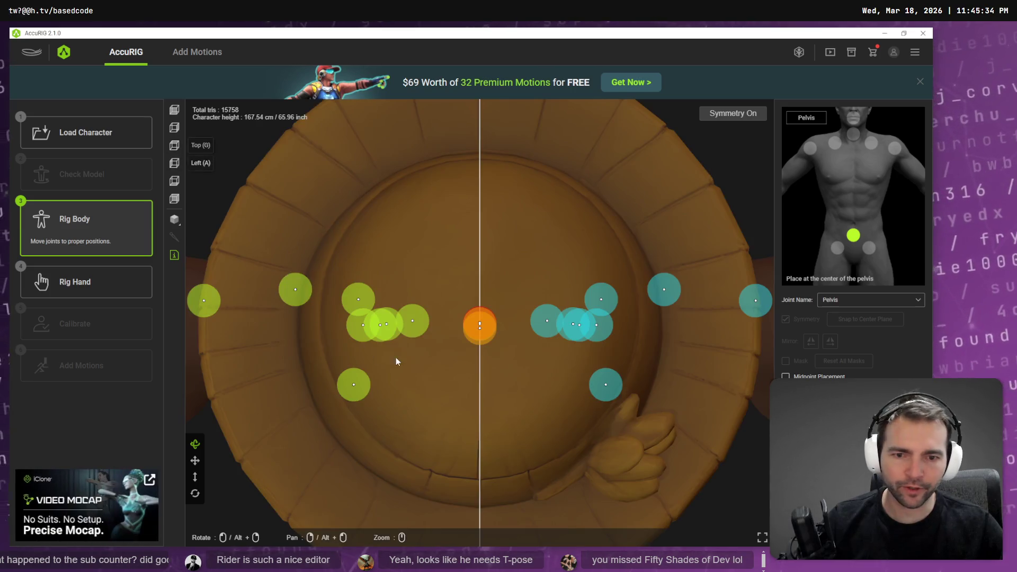
scroll(363, 305, down, 2)
drag(320, 309, 327, 326)
mouse_move(375, 303)
mouse_down()
mouse_move(376, 324)
mouse_move(414, 314)
mouse_move(414, 325)
mouse_up()
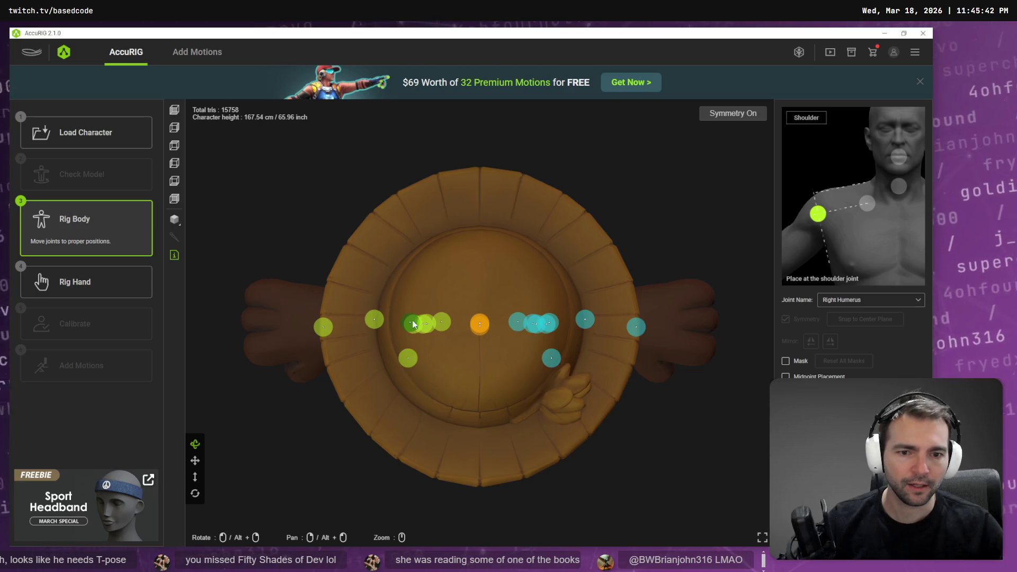
From the side, place the Right Foot ankle and Right Toe Base joints inside the boot
mouse_move(301, 286)
mouse_down()
mouse_move(644, 527)
mouse_move(666, 379)
mouse_move(668, 424)
mouse_move(656, 338)
mouse_move(608, 339)
mouse_move(654, 350)
mouse_move(645, 257)
mouse_up()
mouse_move(252, 365)
mouse_down()
mouse_move(375, 405)
mouse_move(540, 424)
mouse_move(445, 434)
mouse_move(472, 440)
mouse_move(418, 404)
mouse_move(397, 425)
mouse_up()
click(409, 392)
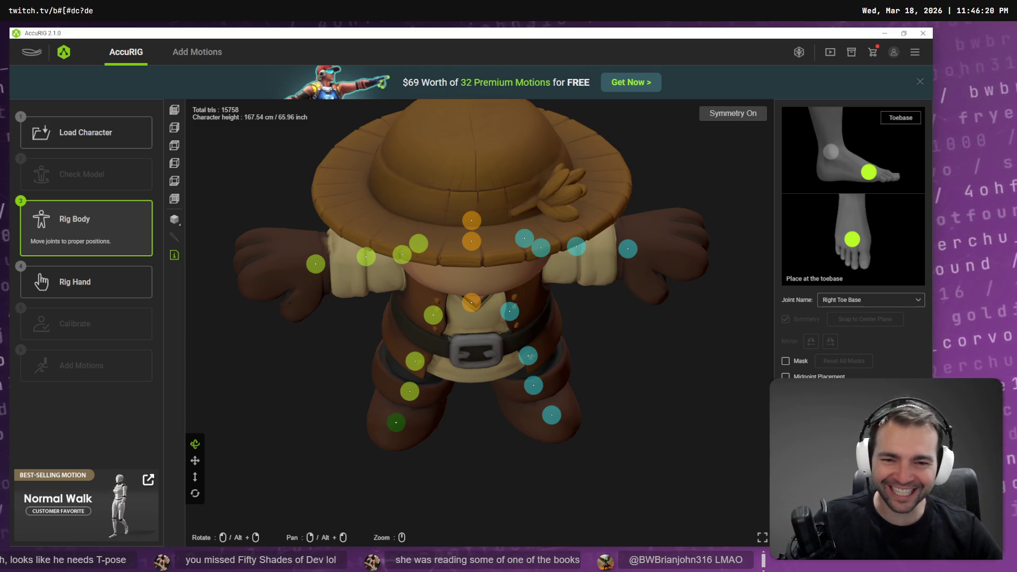
mouse_move(526, 449)
mouse_down()
mouse_move(634, 416)
mouse_move(642, 397)
mouse_up()
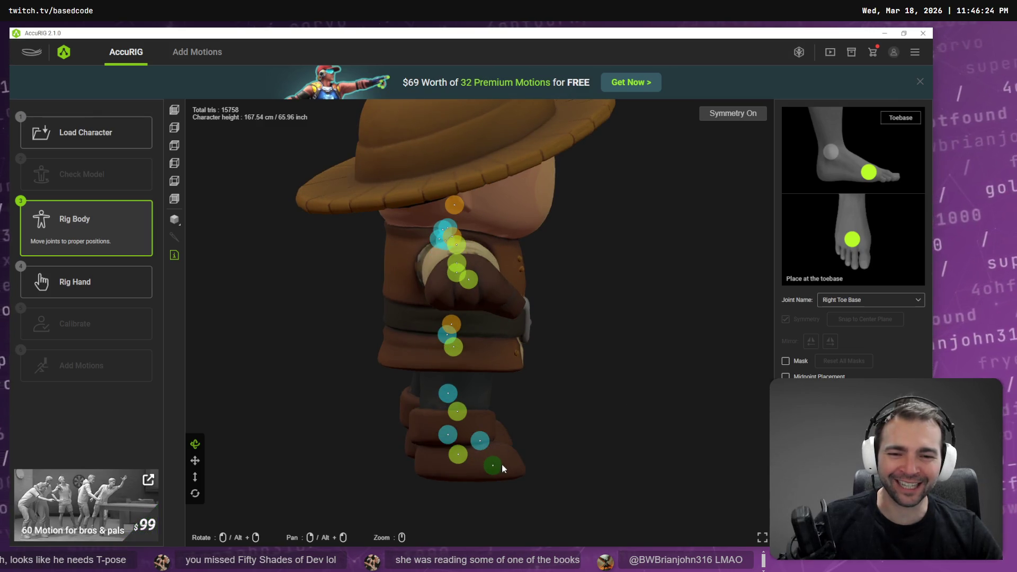
click(451, 455)
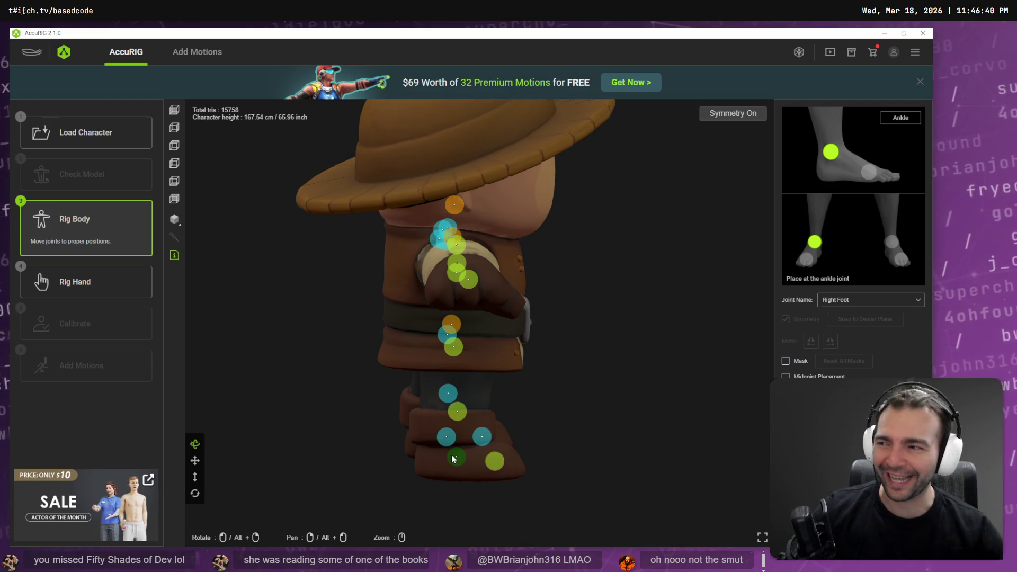
click(495, 463)
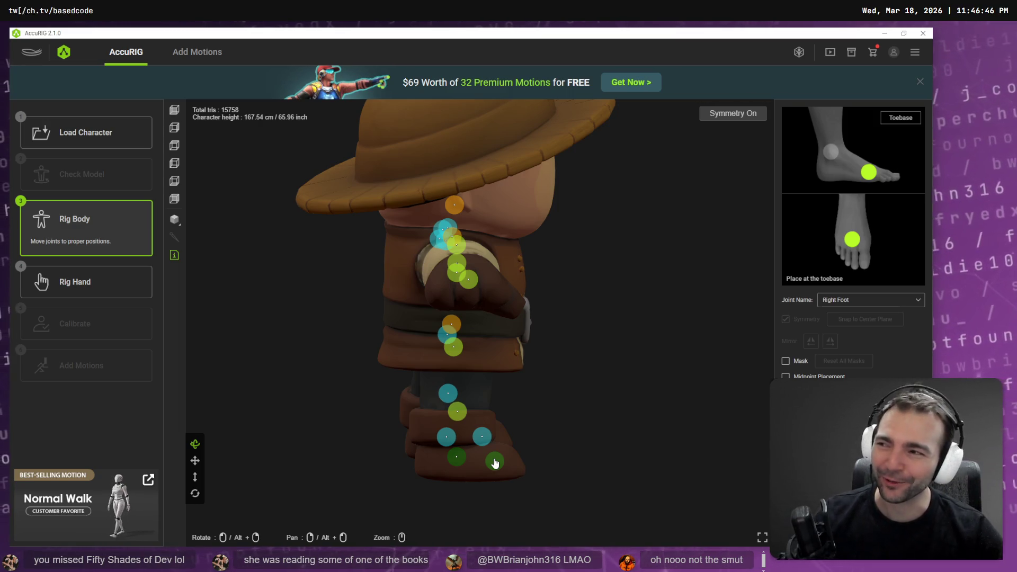
drag(495, 462, 494, 459)
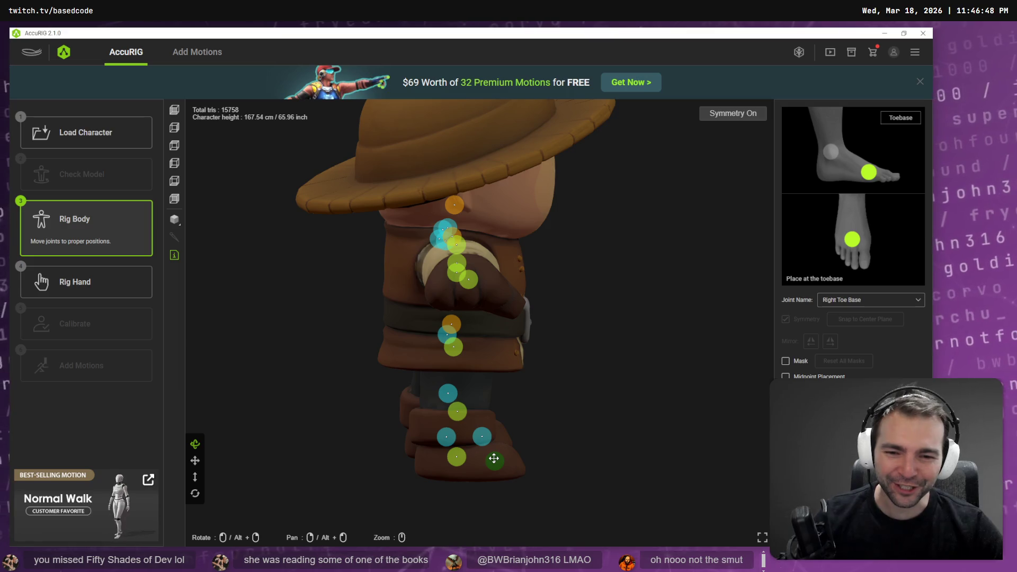
mouse_move(586, 422)
mouse_down()
mouse_move(485, 427)
mouse_move(468, 418)
mouse_up()
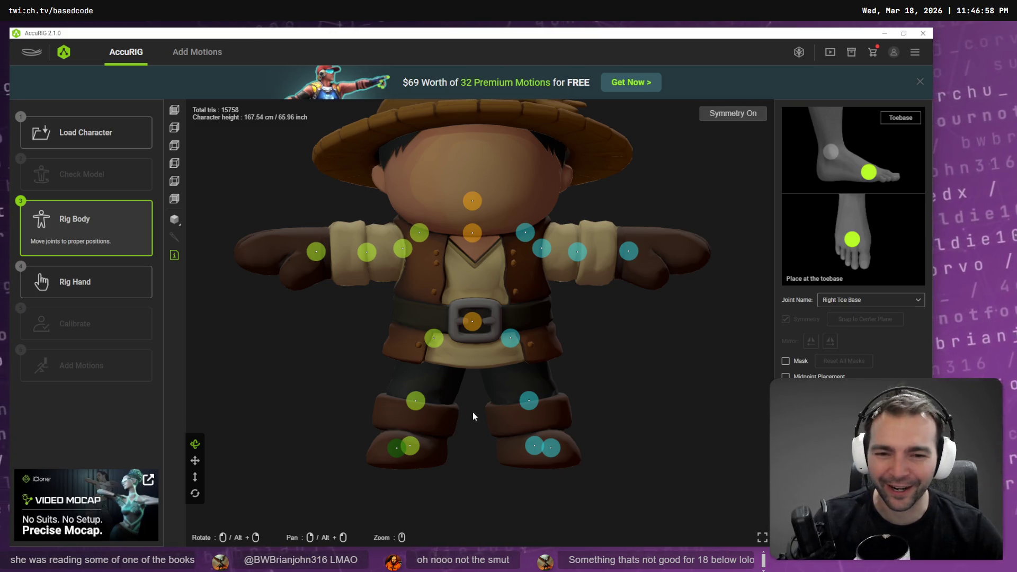
Nudge the calf joints slightly inward and lower the Right Thigh hip joints slightly
drag(416, 403, 423, 404)
click(436, 344)
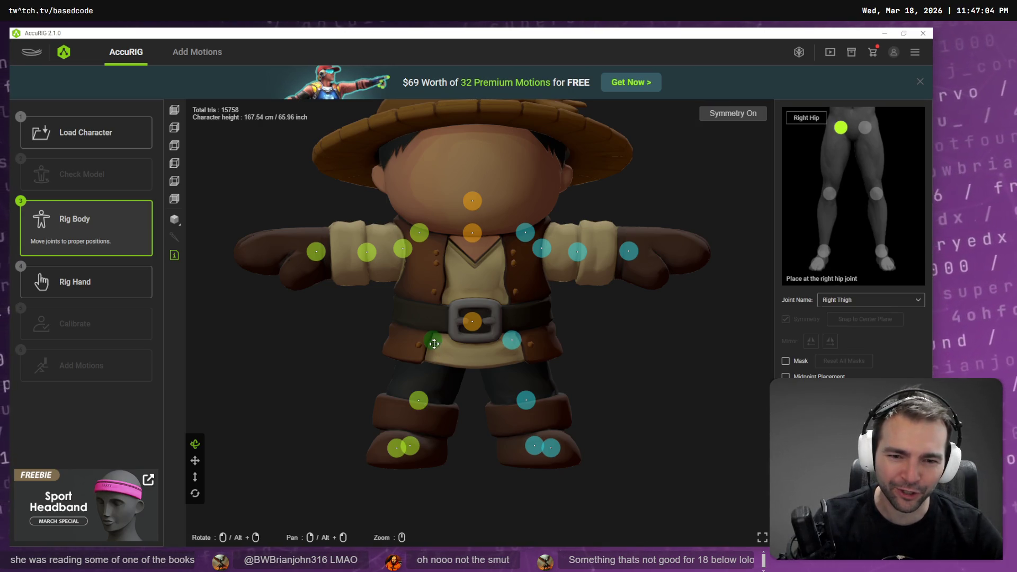
drag(434, 344, 434, 347)
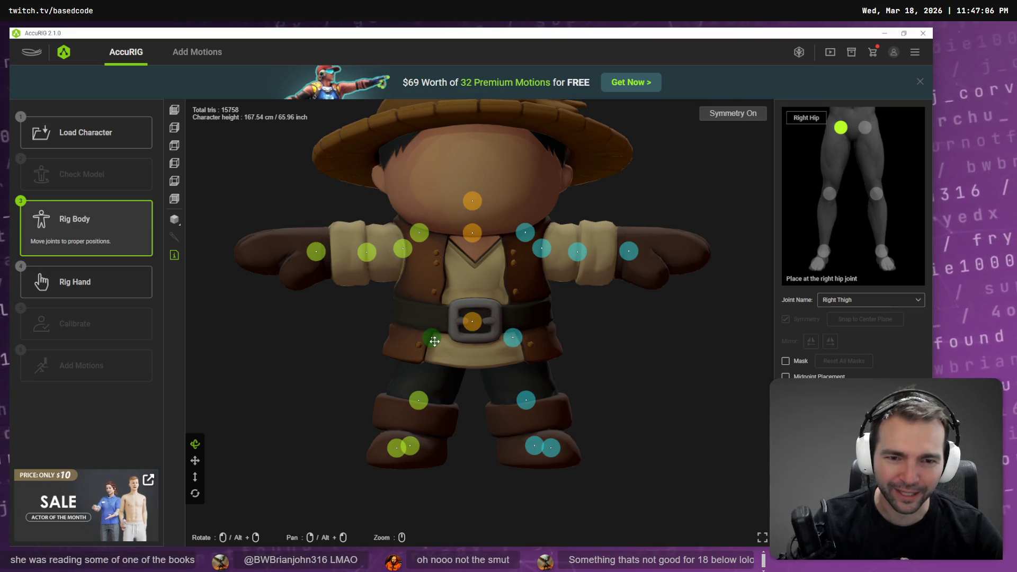
Adjust the clavicle and neck joints slightly, checking the shoulder, wrist and head markers
click(525, 234)
drag(522, 237, 520, 239)
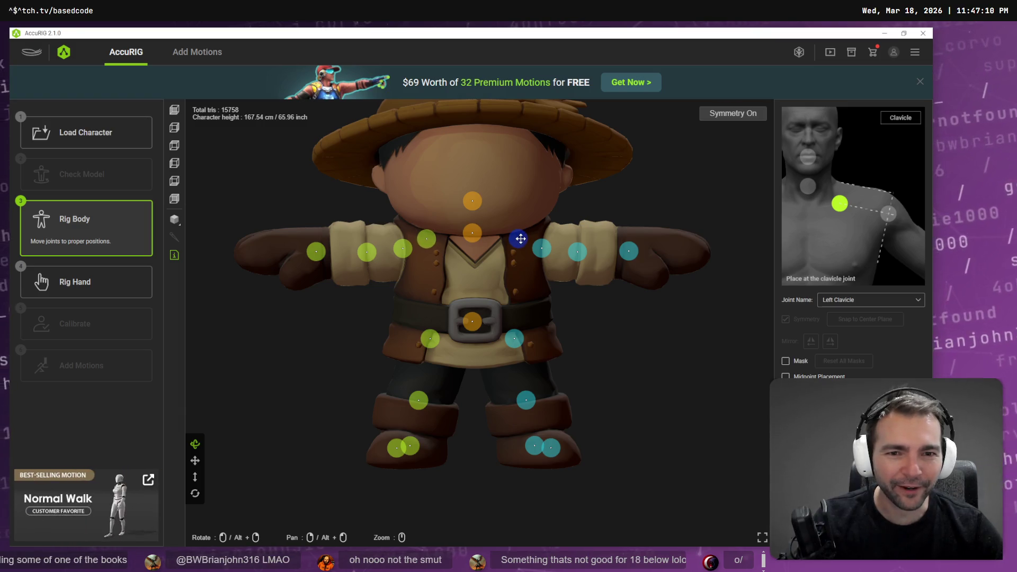
click(541, 249)
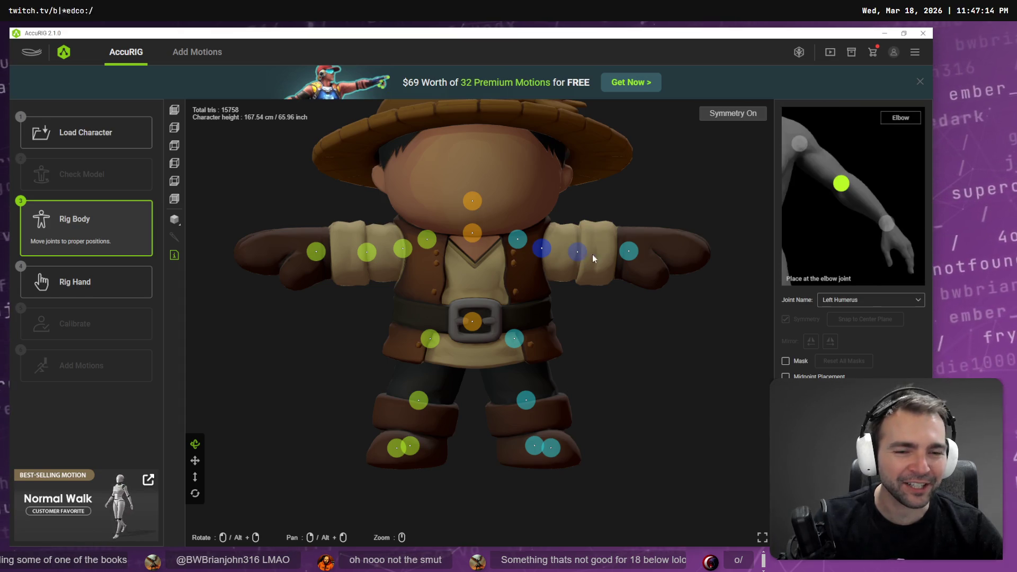
click(631, 253)
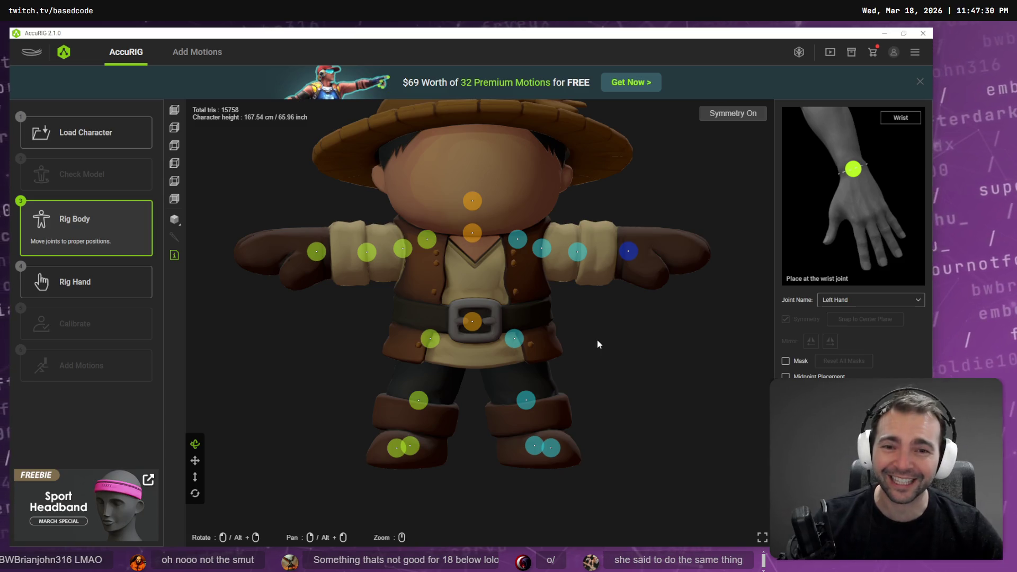
drag(470, 231, 476, 235)
click(472, 202)
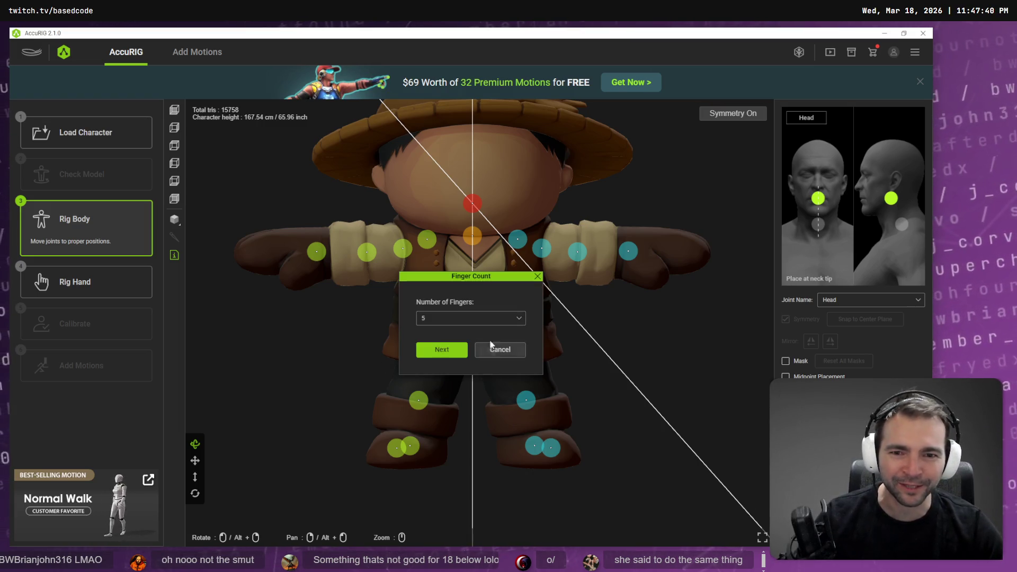
Set the Number of Fingers to 0 in the Finger Count dialog
click(459, 318)
click(457, 350)
click(445, 349)
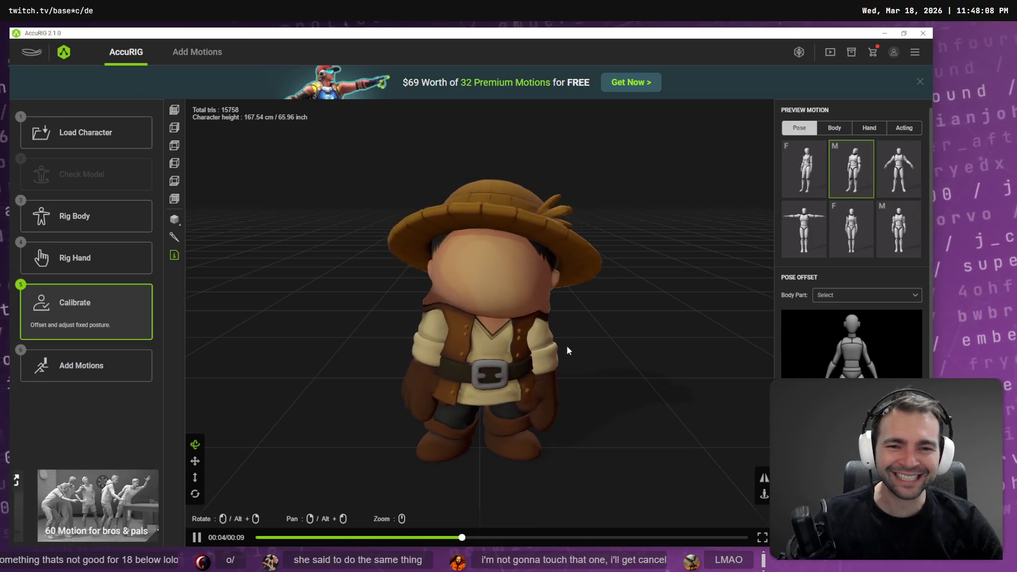
Back in Rig Body, lower the head joint slightly, then rig the hands and start Calibrate
click(99, 226)
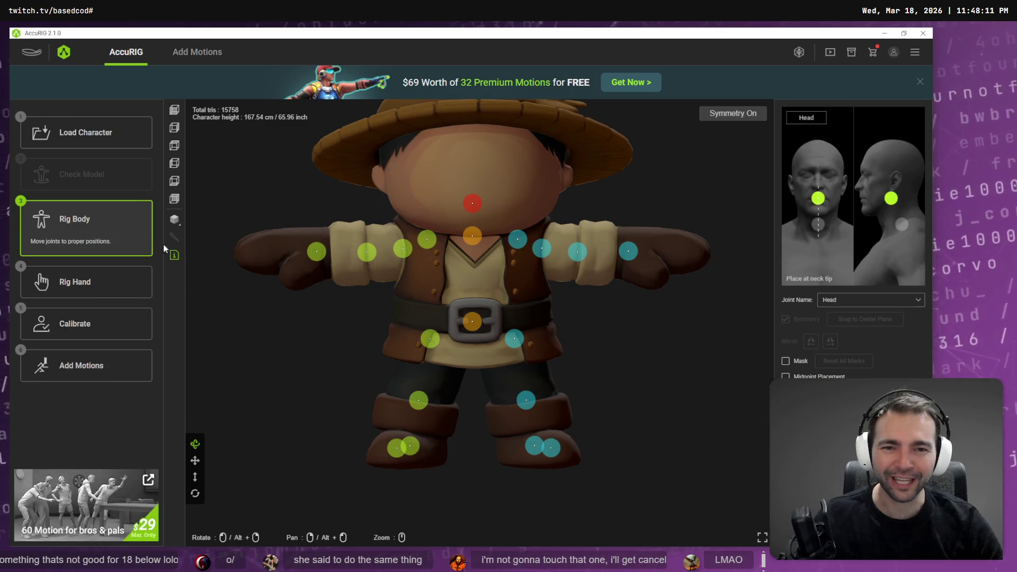
click(480, 239)
drag(475, 212, 486, 217)
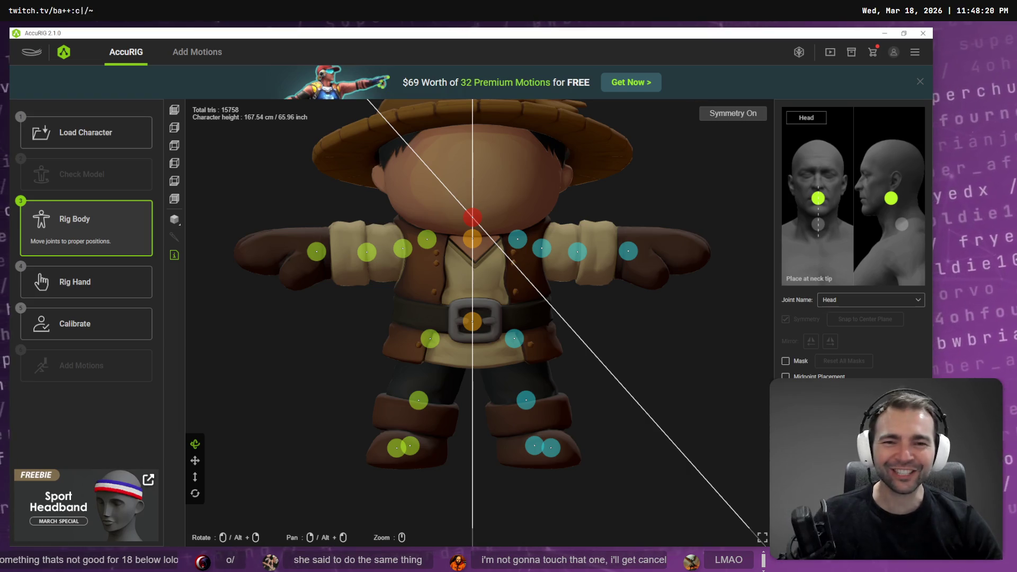
click(86, 282)
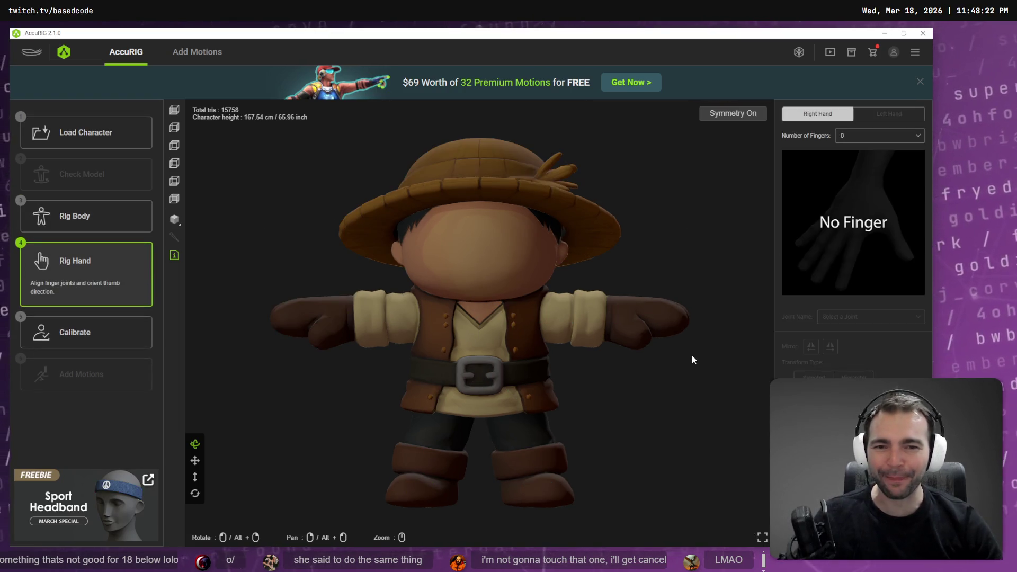
click(75, 333)
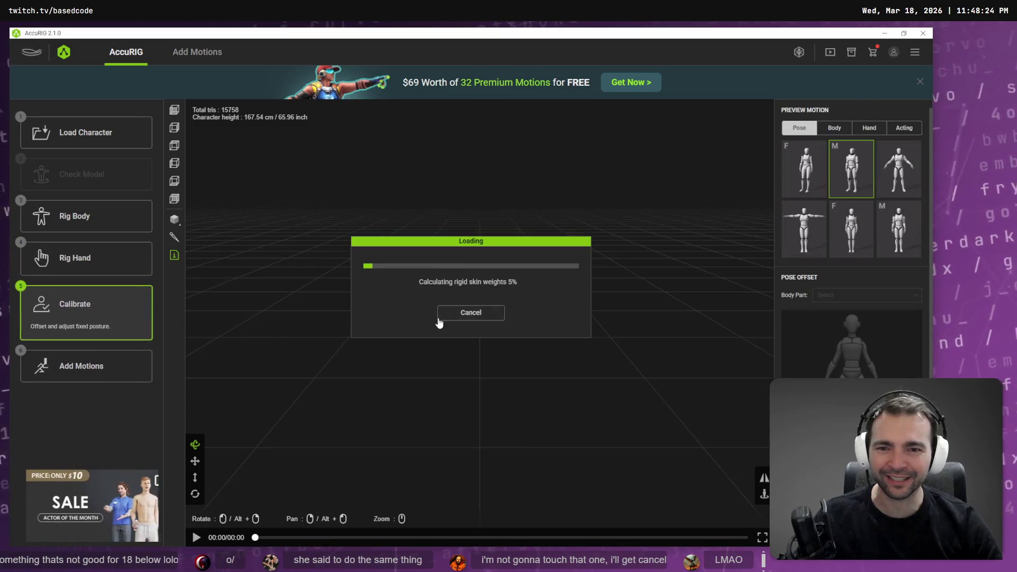
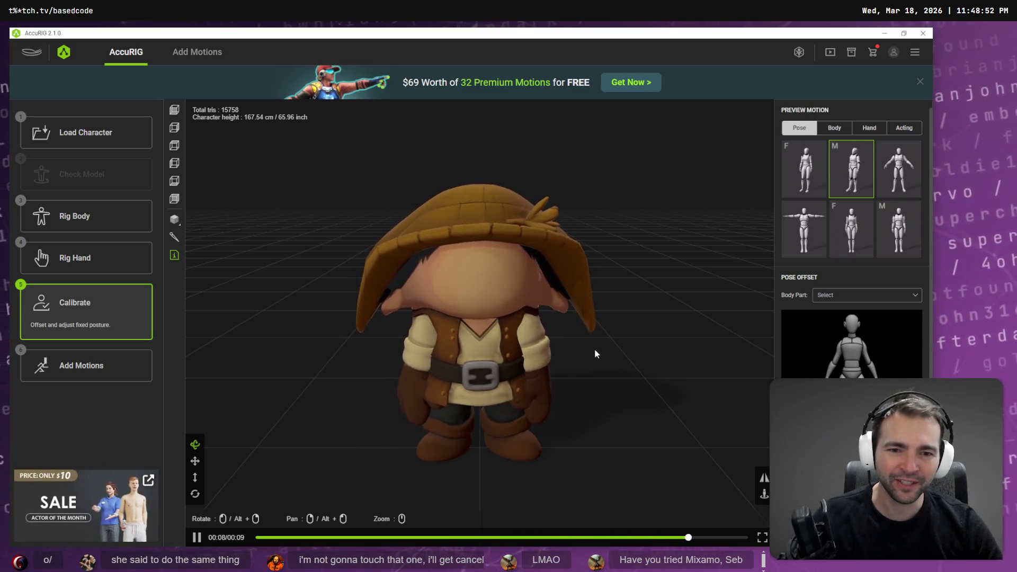
Back on Rig Body, reposition the shoulder joints and raise the head joint
mouse_move(591, 348)
mouse_down()
mouse_move(534, 319)
mouse_move(366, 325)
mouse_move(608, 348)
mouse_move(542, 337)
mouse_up()
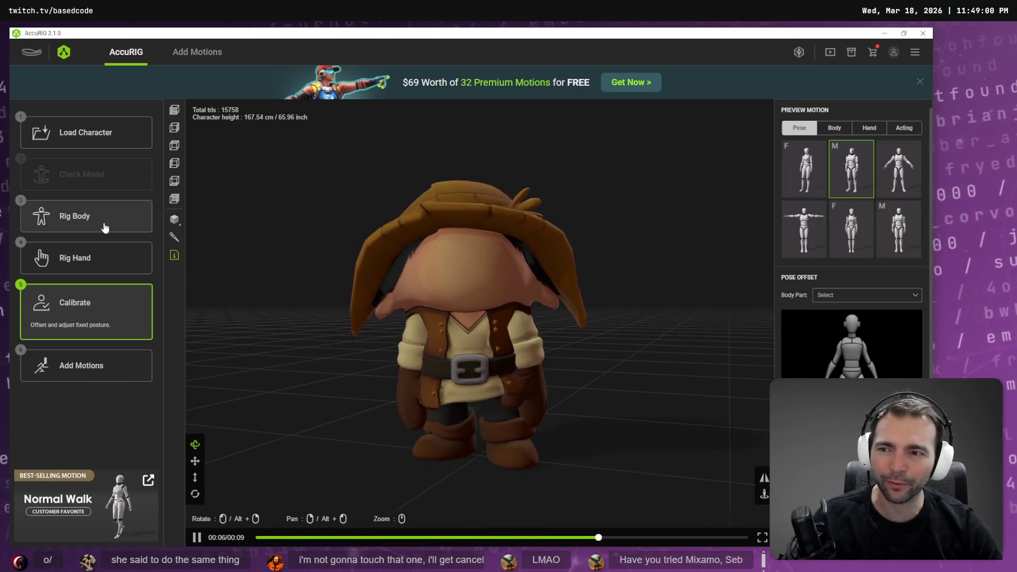
click(129, 220)
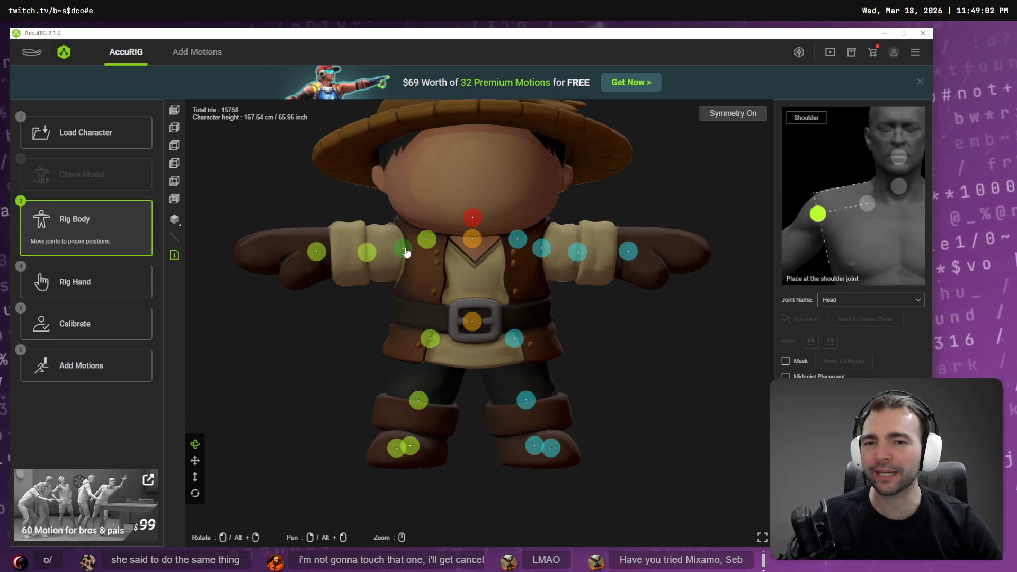
mouse_move(405, 248)
mouse_down()
mouse_move(361, 251)
mouse_move(434, 239)
mouse_up()
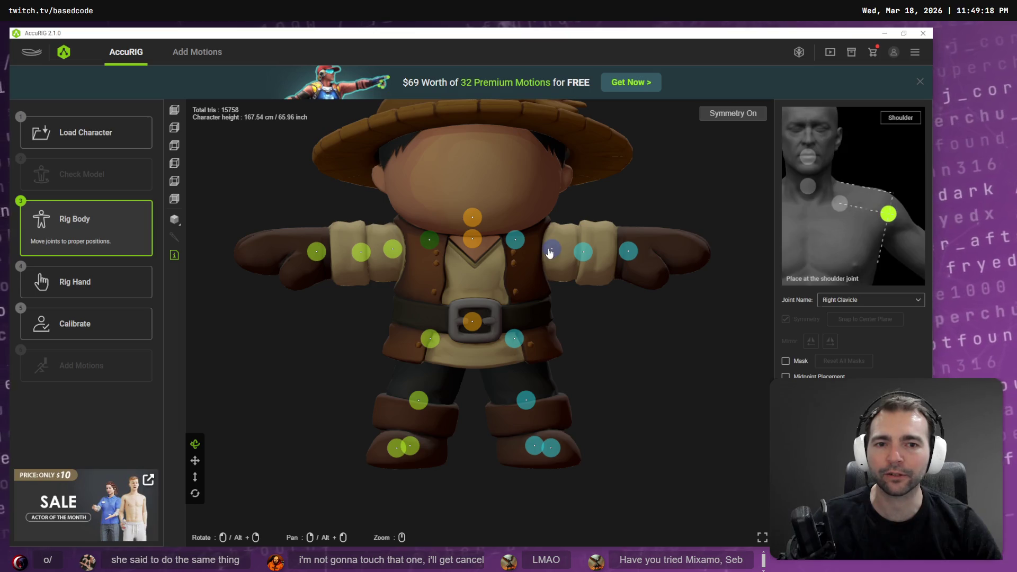
click(472, 218)
drag(472, 217, 471, 202)
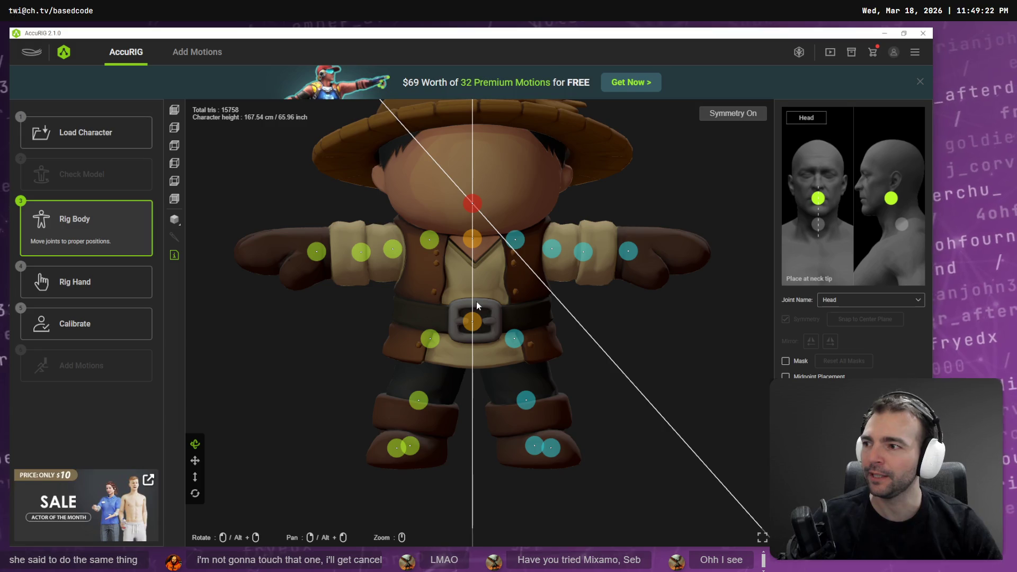
Lower the hip joints, nudge the ankle joints, start Calibrate, then switch to Godot
drag(514, 338, 513, 343)
click(525, 401)
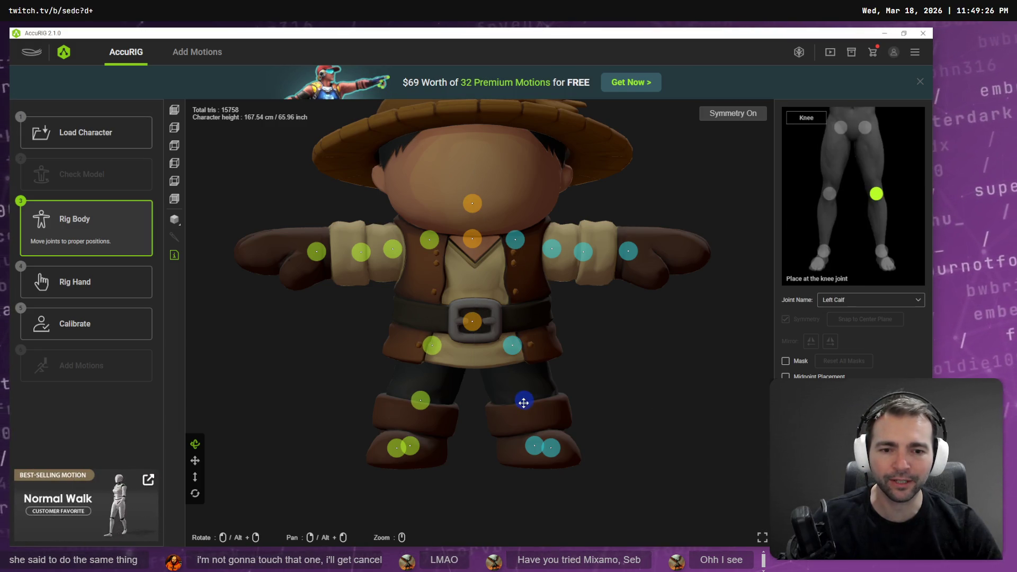
click(533, 446)
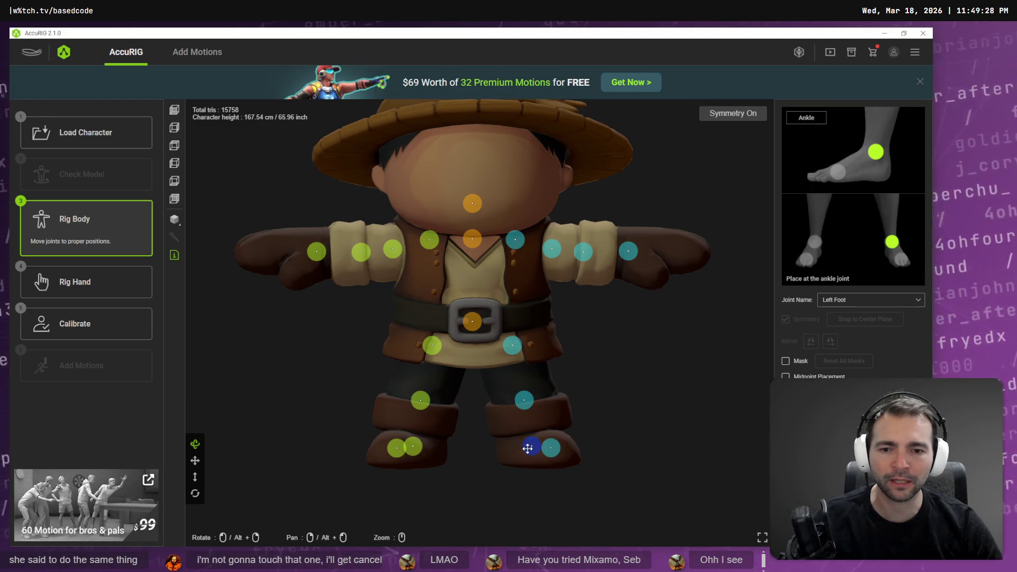
drag(527, 449, 524, 450)
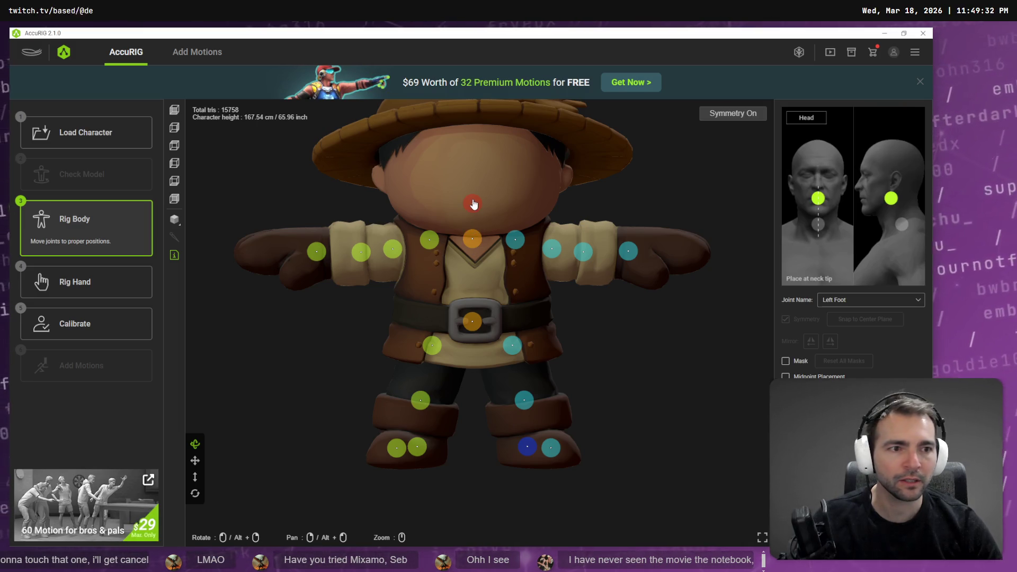
click(558, 248)
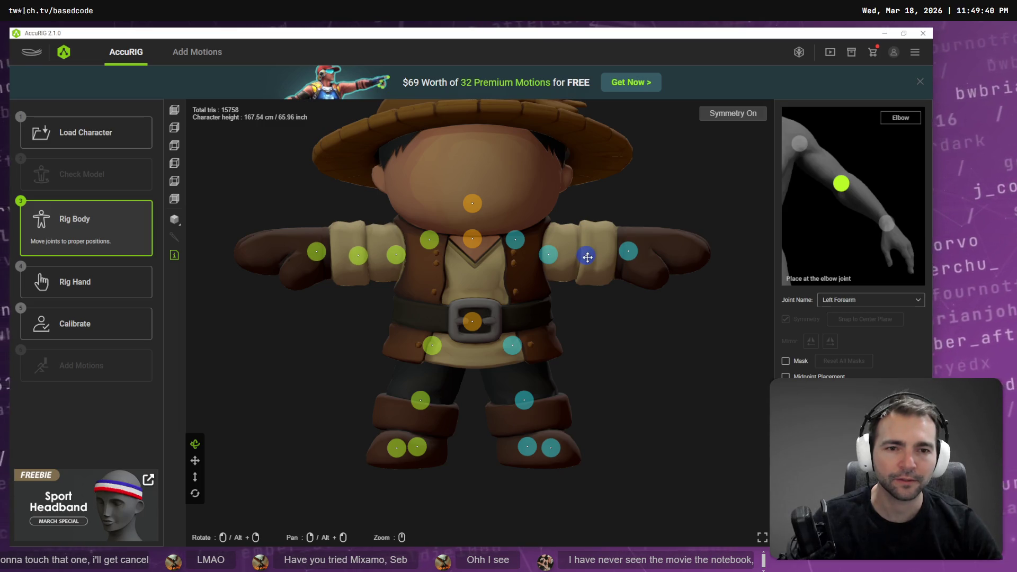
click(139, 329)
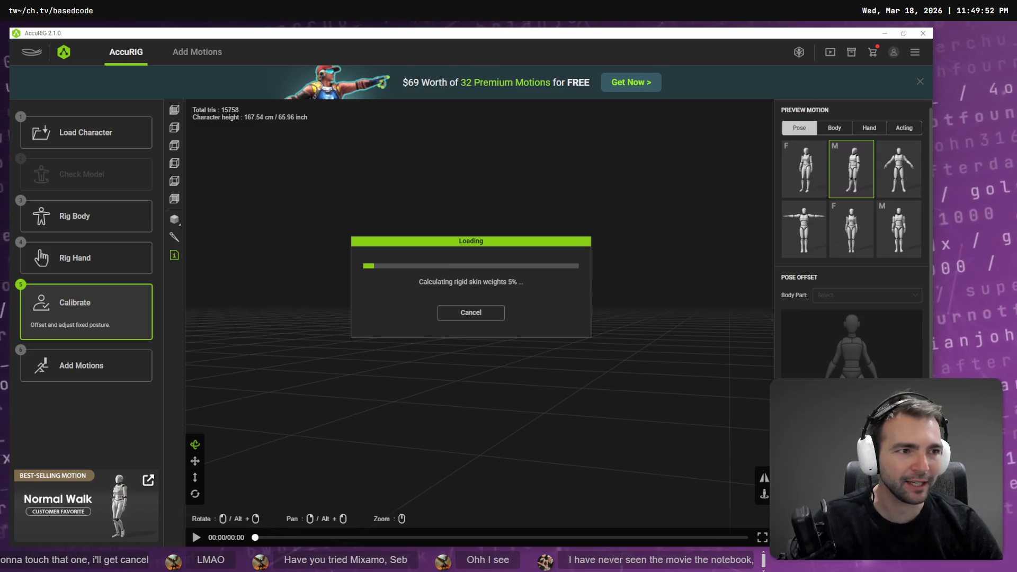
key(alt+Tab)
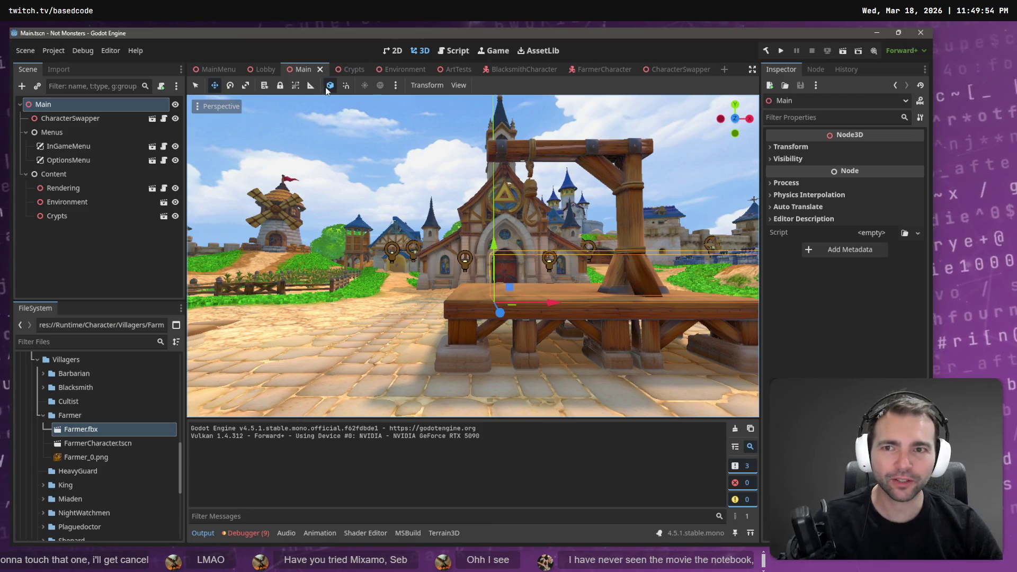
key(F5)
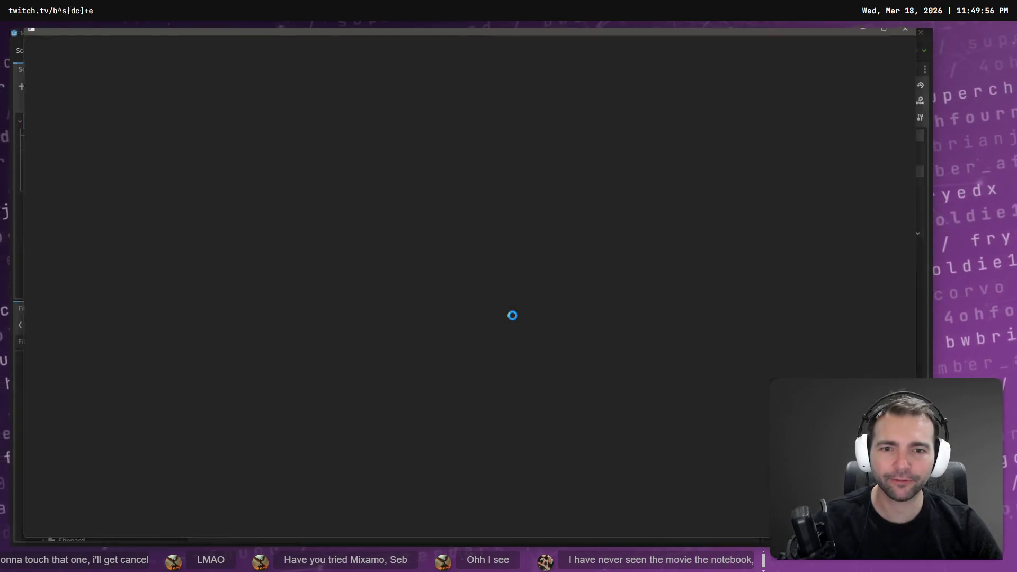
key(F8)
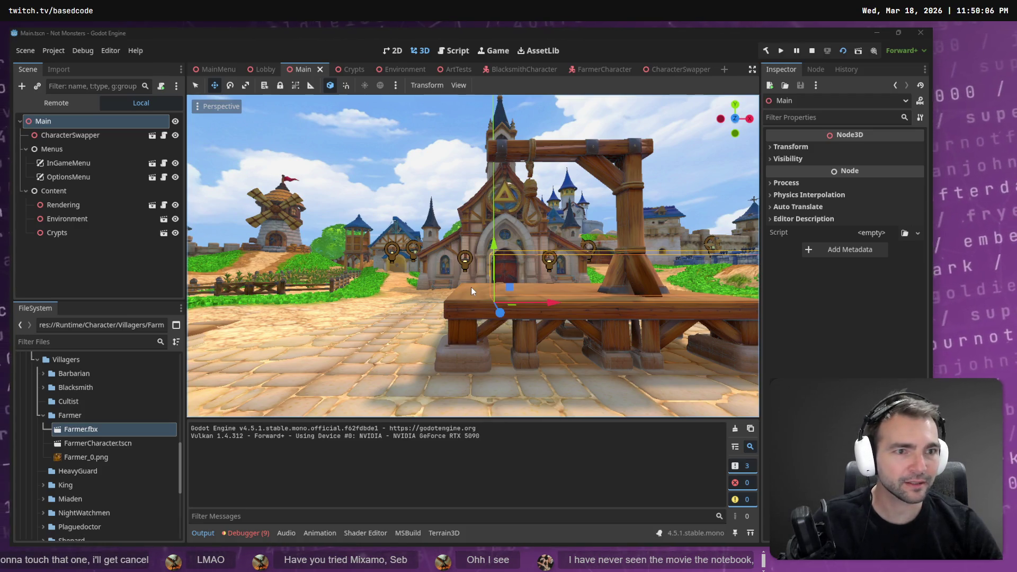
key(alt+Tab)
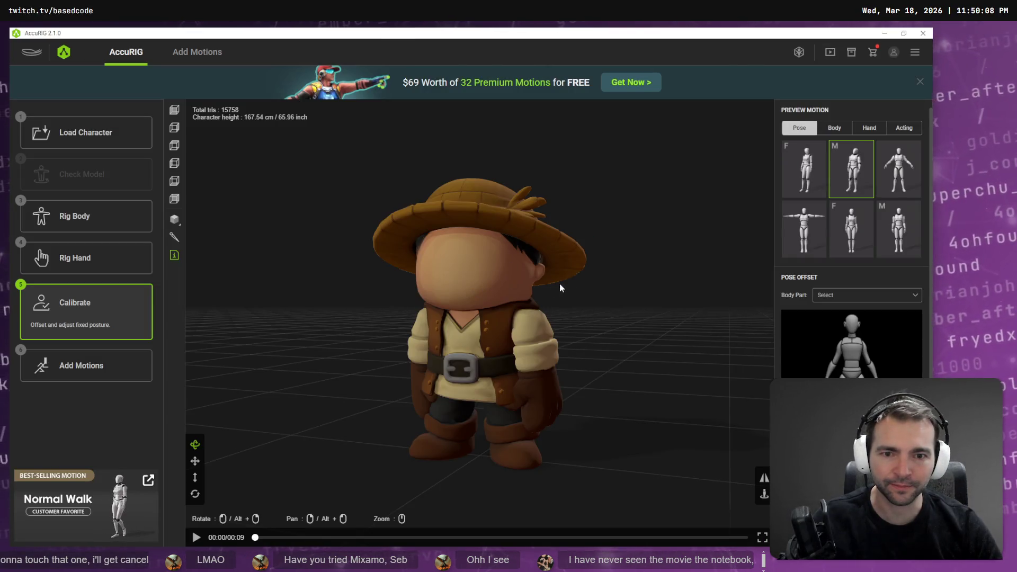
Preview the rig in T-pose, A-pose and two other reference poses
mouse_move(487, 323)
mouse_down()
mouse_move(534, 307)
mouse_move(506, 311)
mouse_up()
click(808, 236)
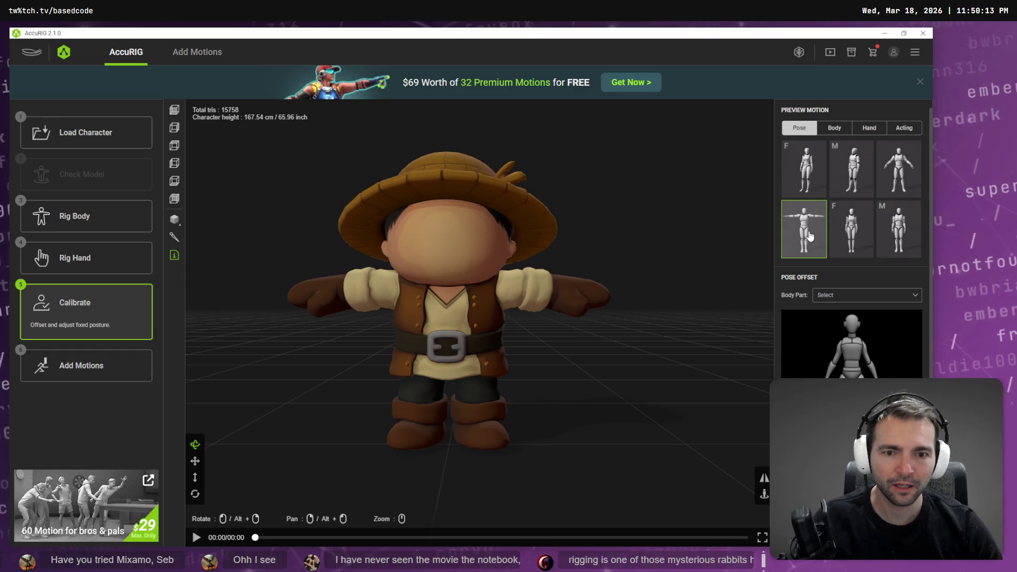
click(851, 234)
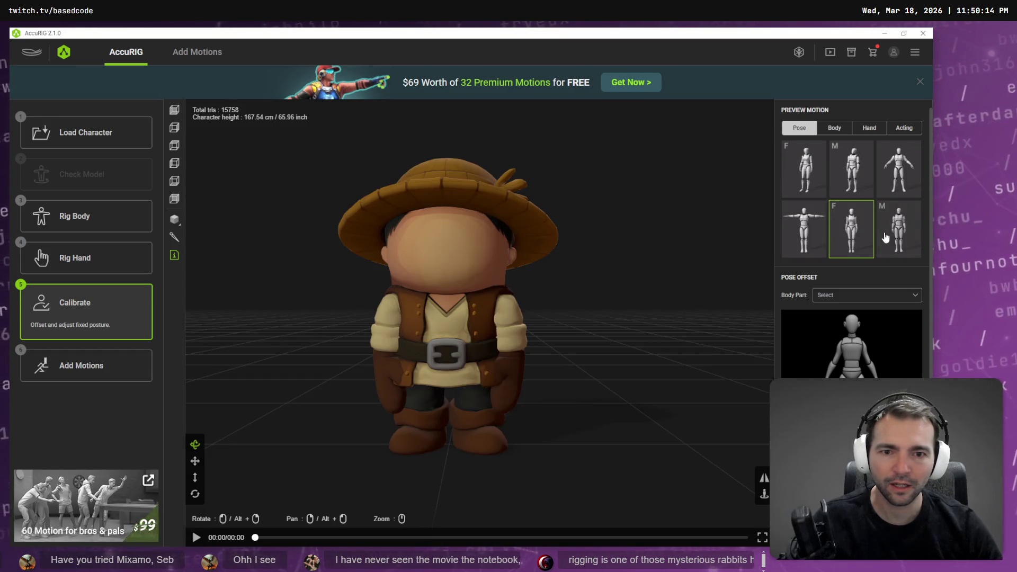
click(886, 237)
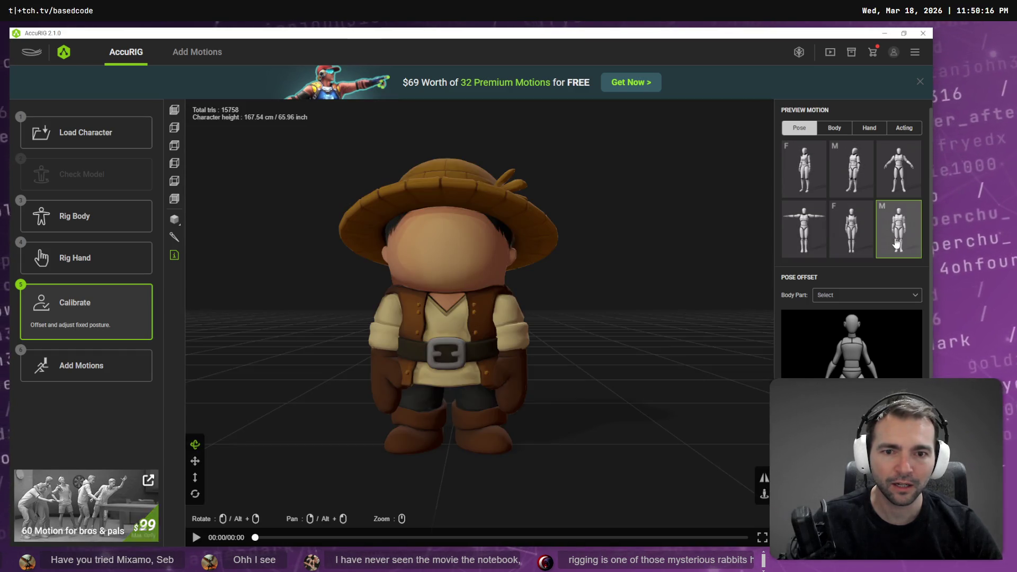
click(891, 180)
mouse_move(662, 268)
mouse_down()
mouse_move(574, 286)
mouse_move(440, 288)
mouse_move(556, 275)
mouse_move(638, 284)
mouse_up()
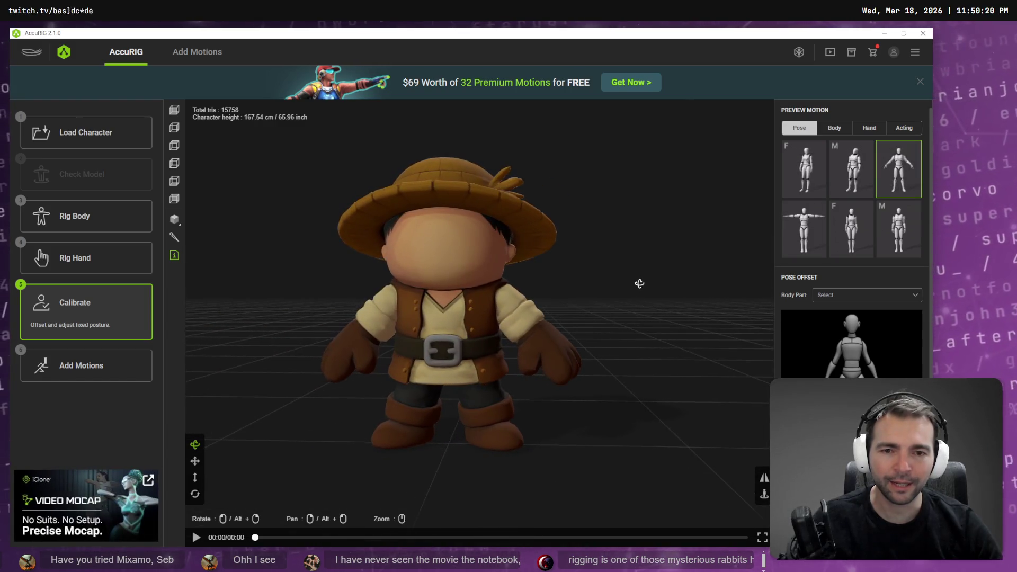
Play three body motions on the farmer, then return to the Rig Body step
click(836, 128)
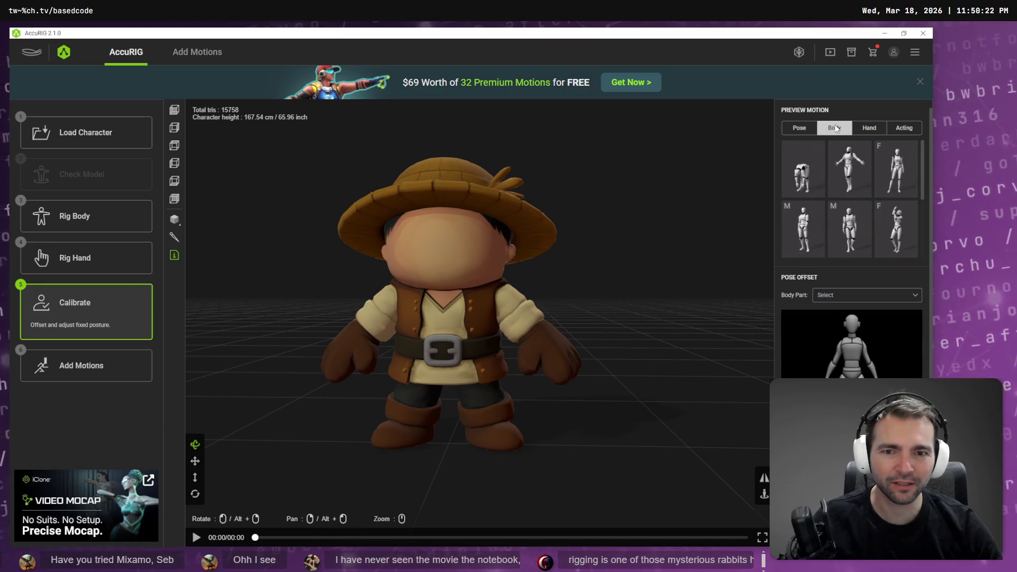
click(803, 168)
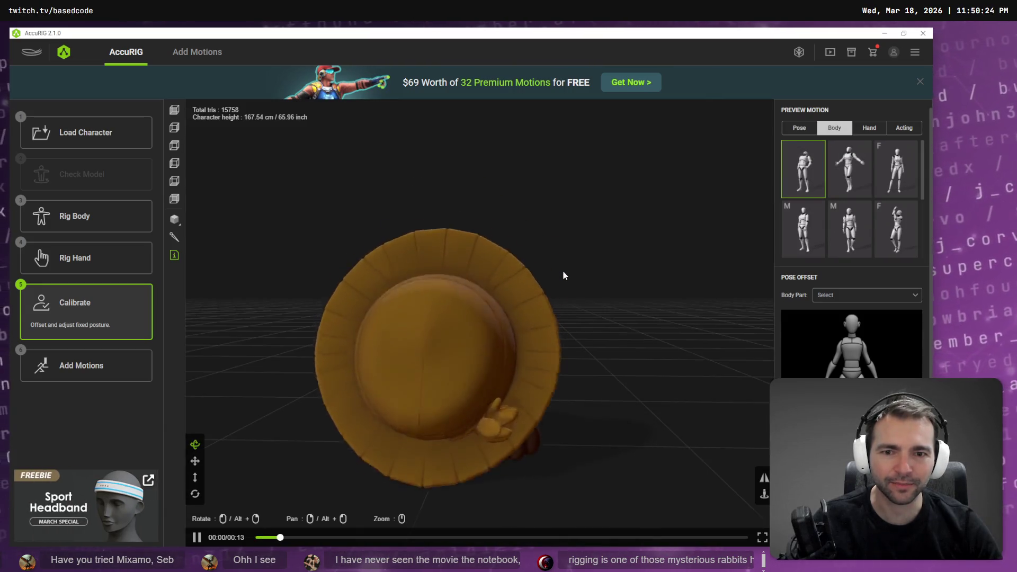
mouse_move(522, 332)
mouse_down()
mouse_move(573, 356)
mouse_move(675, 357)
mouse_move(574, 336)
mouse_move(509, 268)
mouse_move(401, 258)
mouse_move(481, 289)
mouse_up()
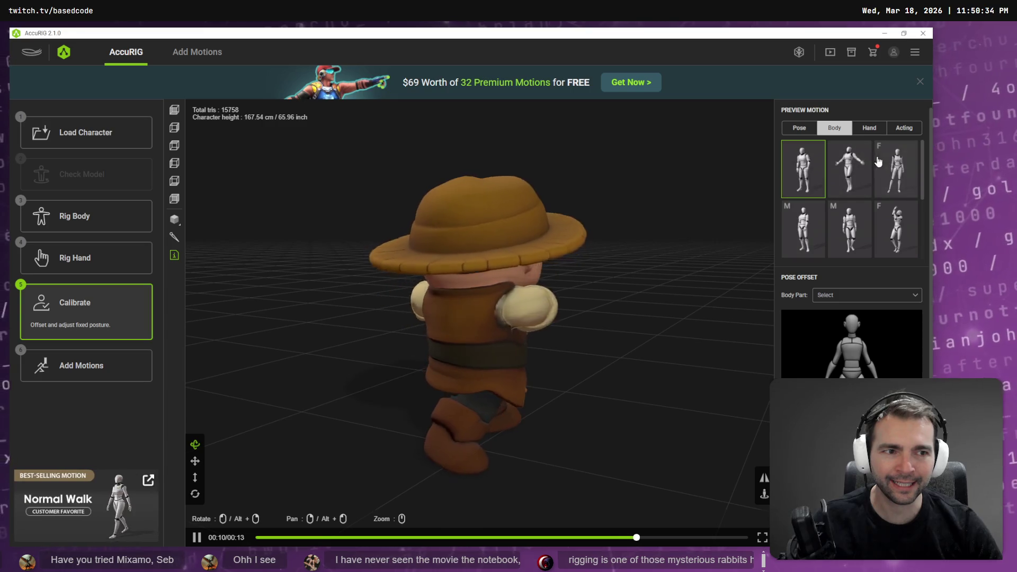
click(860, 177)
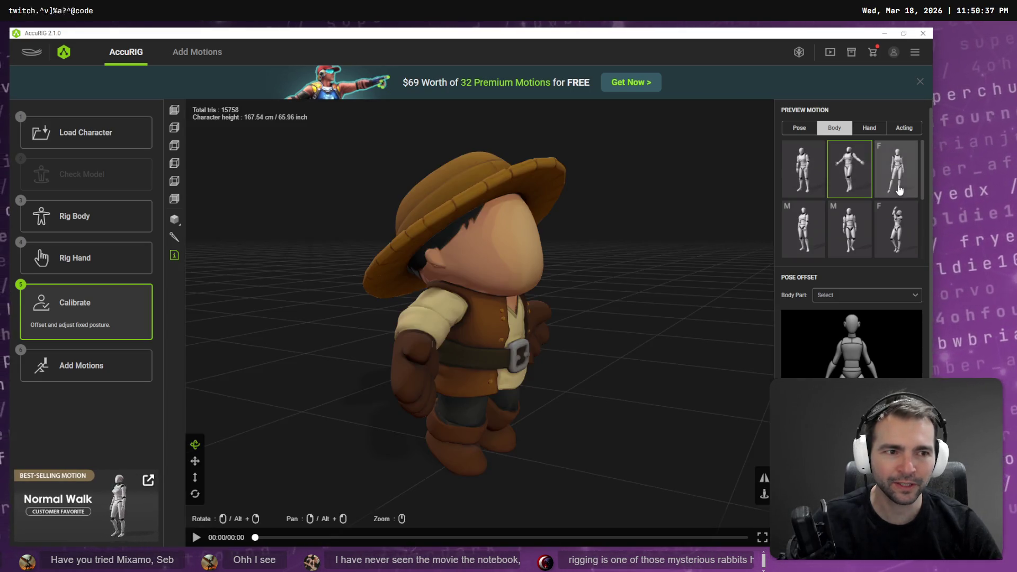
click(897, 231)
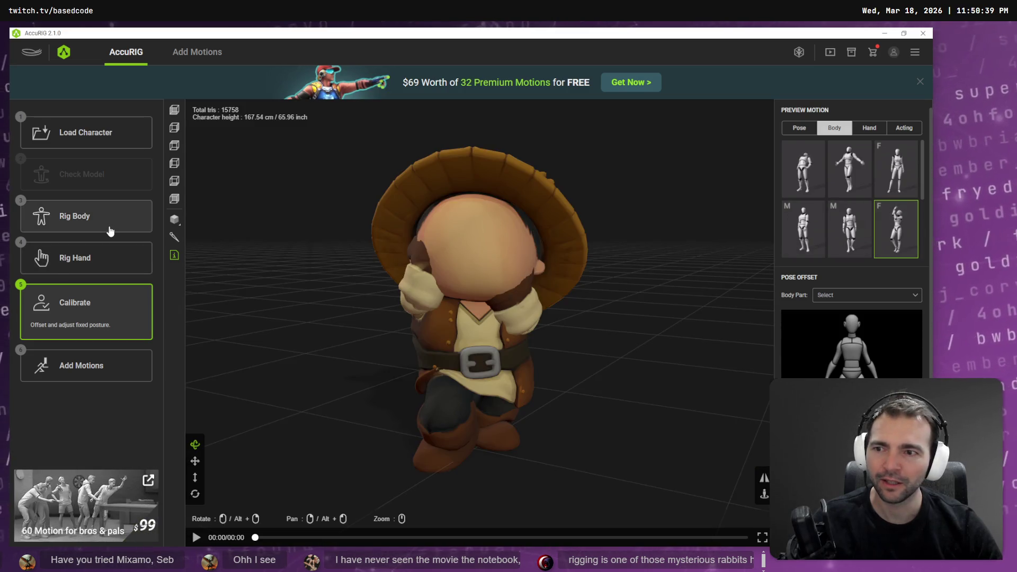
click(110, 231)
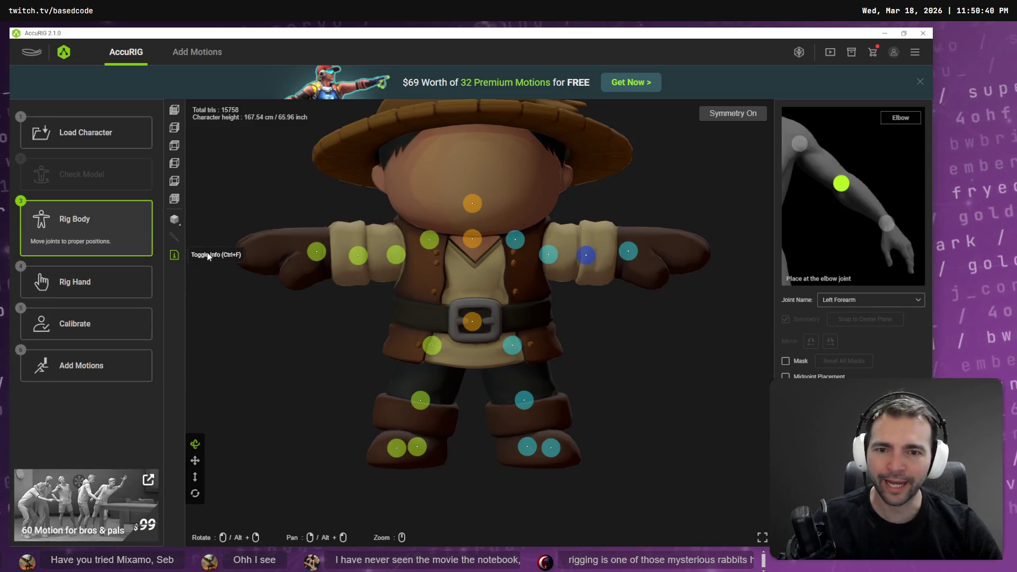
Raise the neck joint, lower the head joint slightly, and recalculate the skin weights
click(472, 238)
drag(472, 237, 474, 214)
click(472, 203)
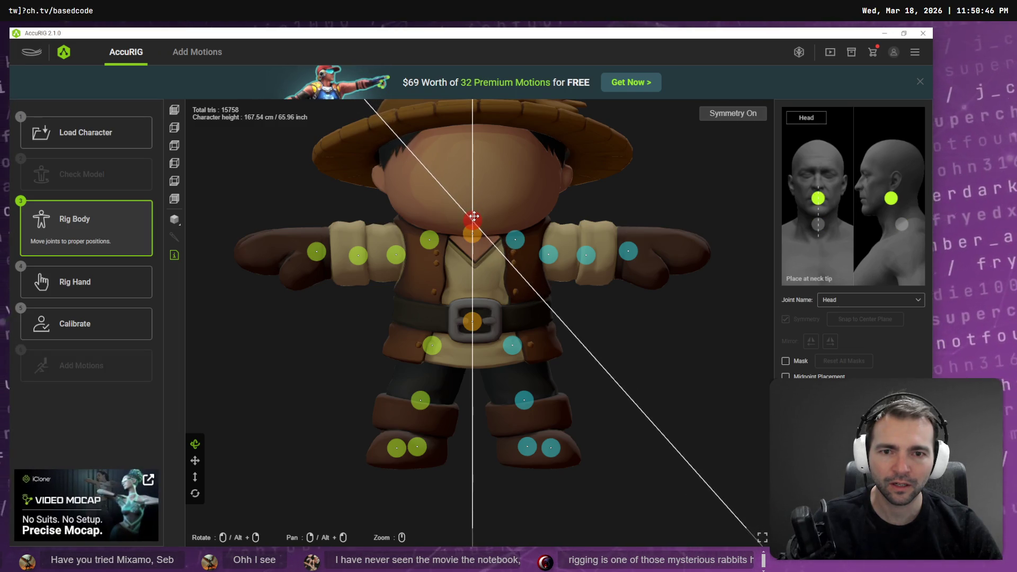
click(472, 236)
drag(472, 225, 472, 229)
click(79, 324)
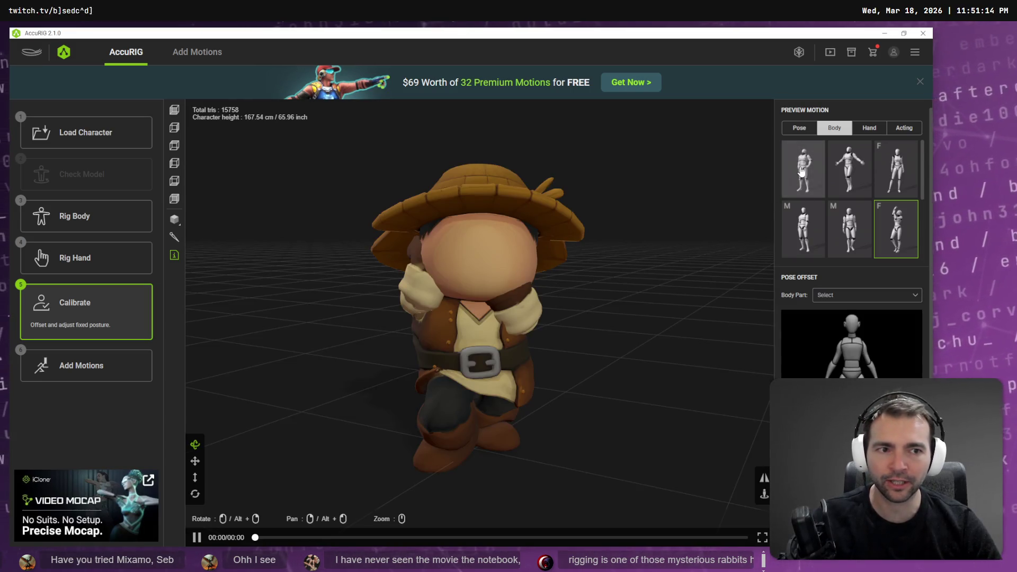
Play two body motions, show the first static pose, then go back to Rig Body
click(802, 171)
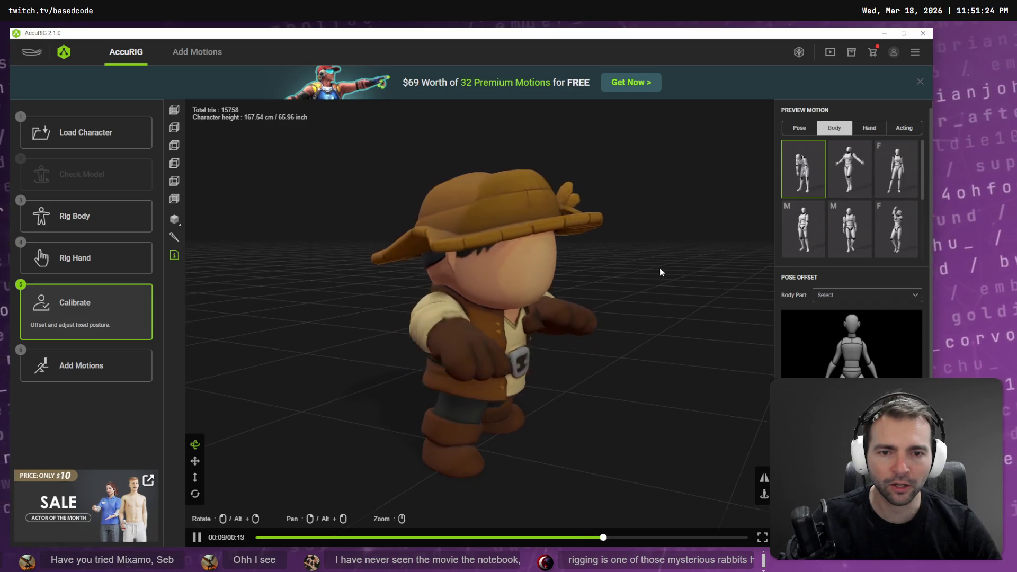
click(896, 170)
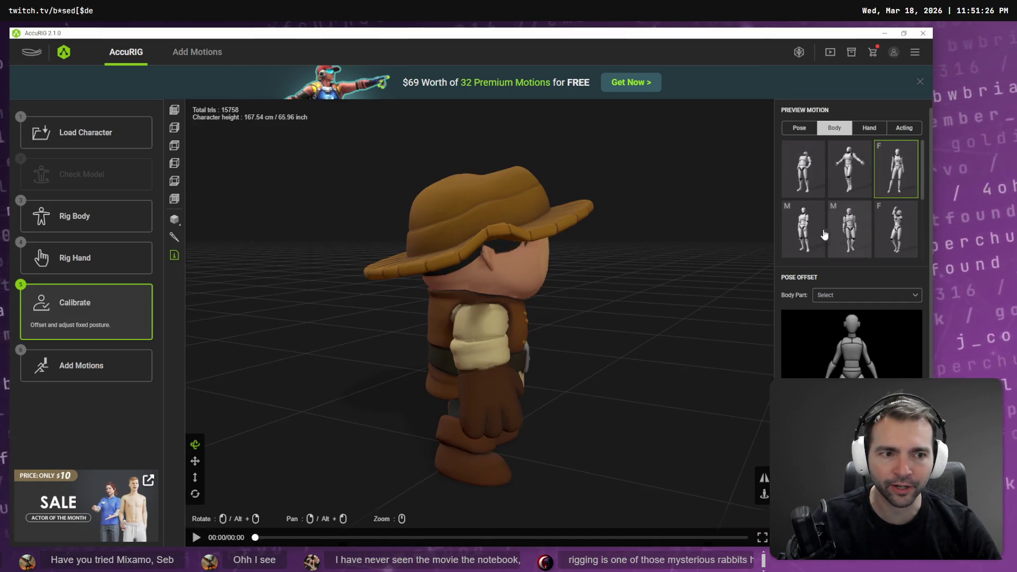
click(799, 128)
click(797, 183)
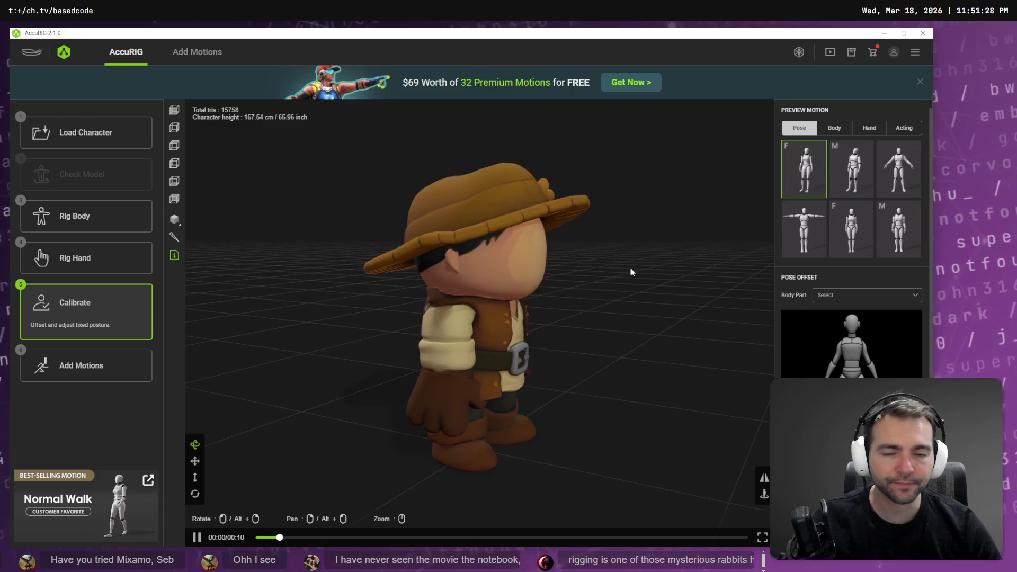
drag(629, 320, 536, 321)
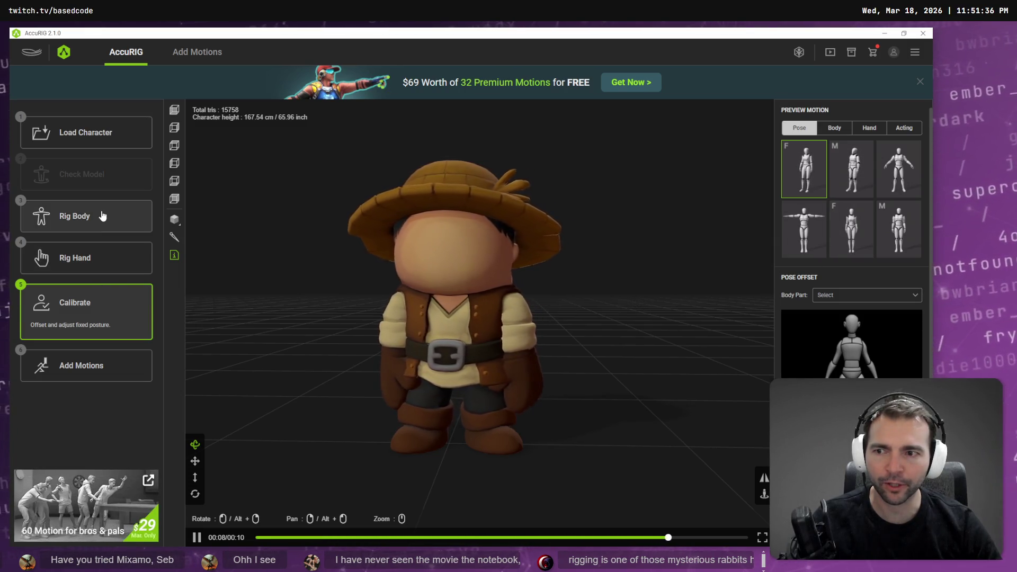
click(101, 217)
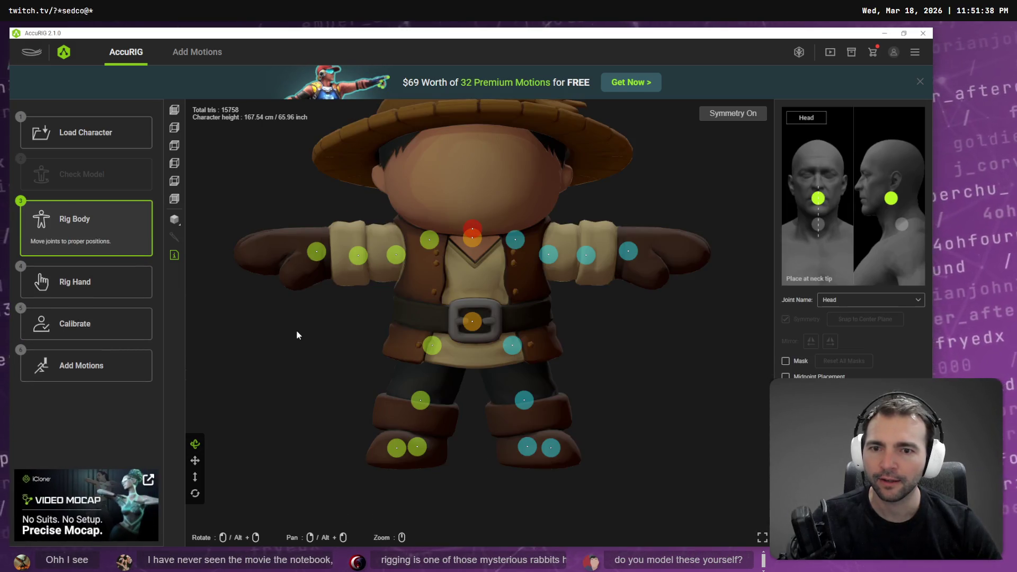
Check the right shoulder and elbow joint markers, then continue to hand rigging
click(398, 256)
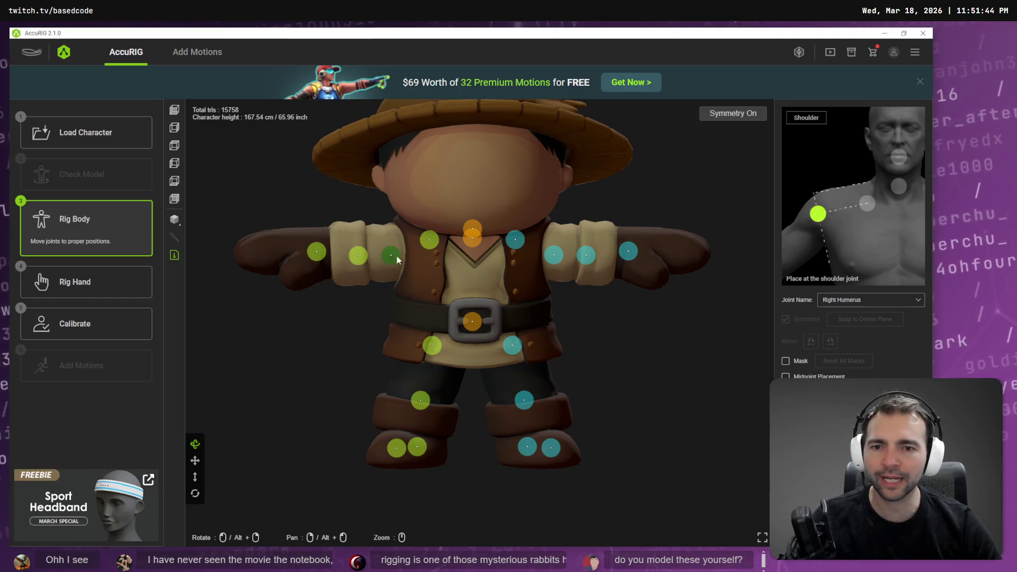
click(357, 256)
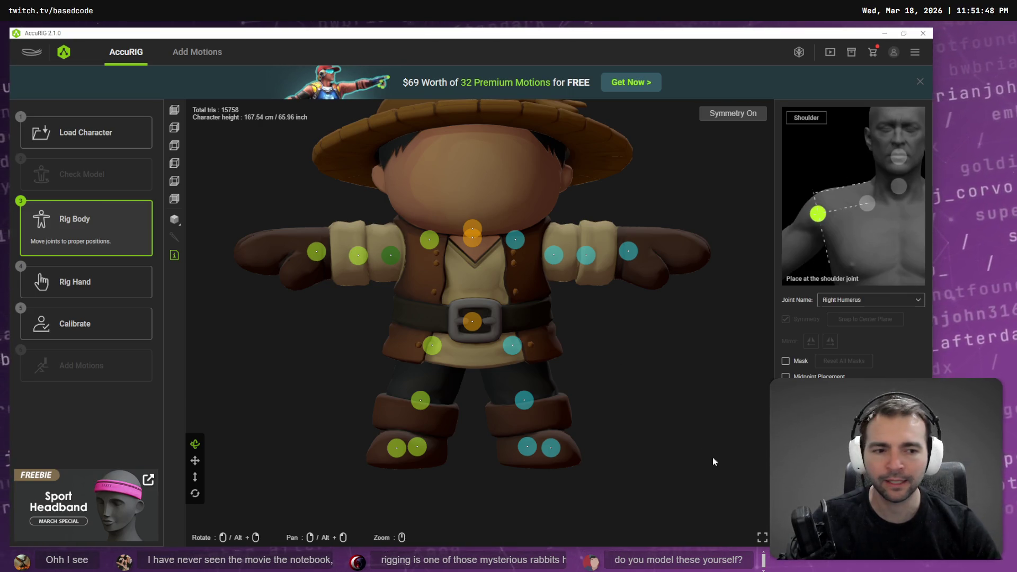
click(890, 533)
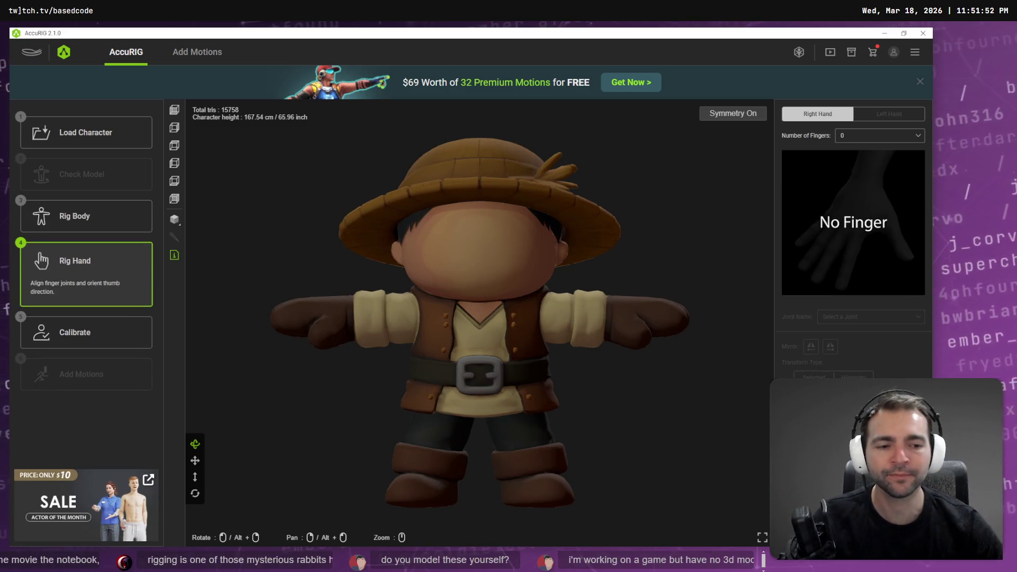
Keep Number of Fingers at 0 and proceed to the Calibrate step
click(890, 532)
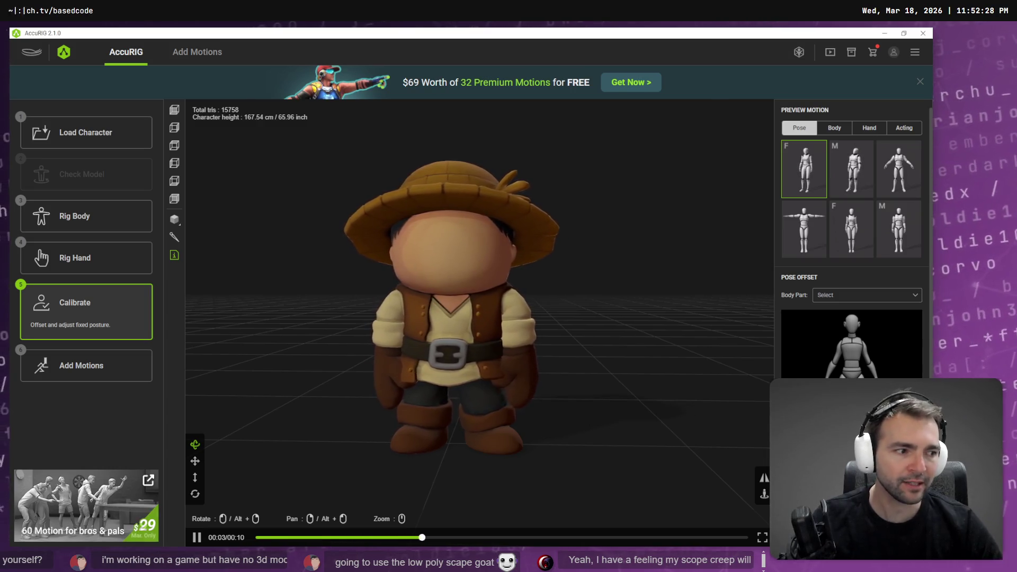
Preview the fifth and sixth poses on the farmer
mouse_move(583, 288)
mouse_down()
mouse_move(550, 301)
mouse_move(586, 291)
mouse_up()
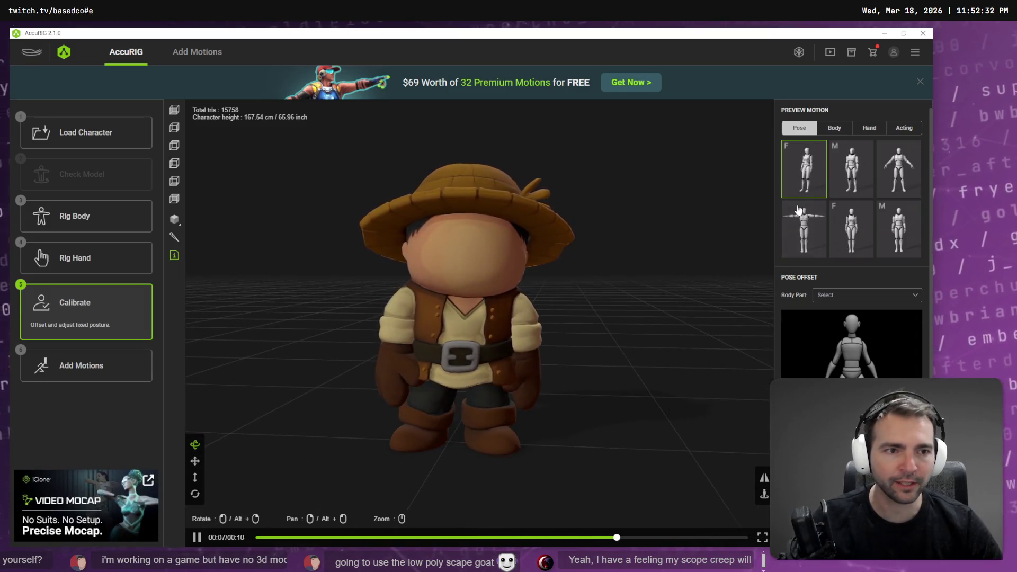
click(855, 235)
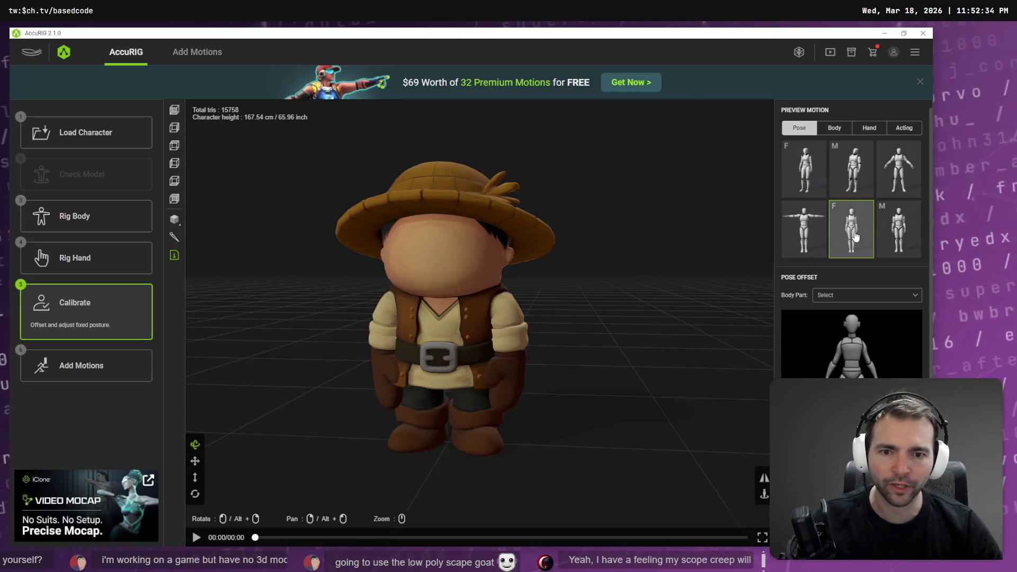
click(890, 241)
Play several body motions while orbiting the farmer, then go to the motions page
click(896, 178)
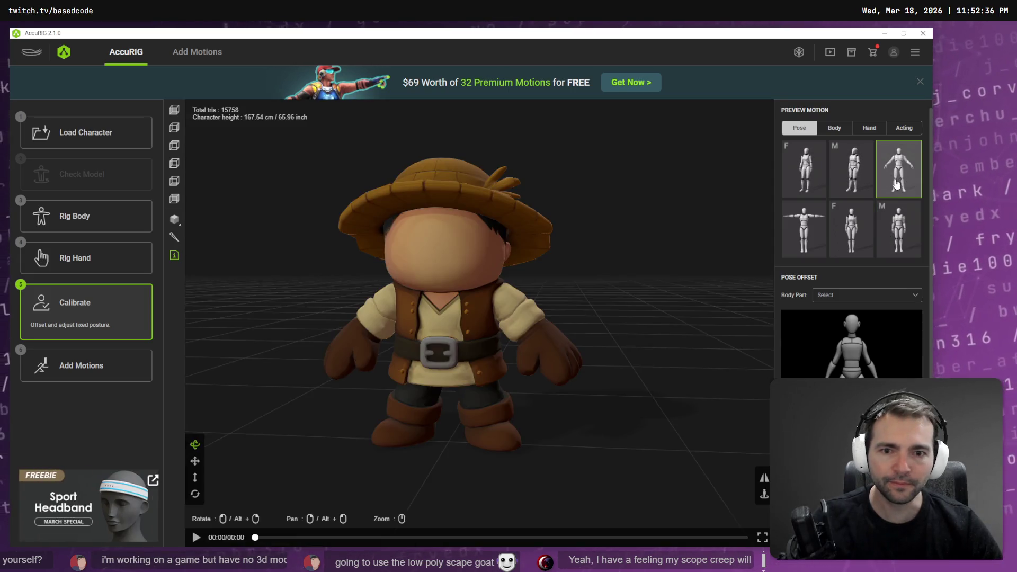
click(834, 128)
click(863, 181)
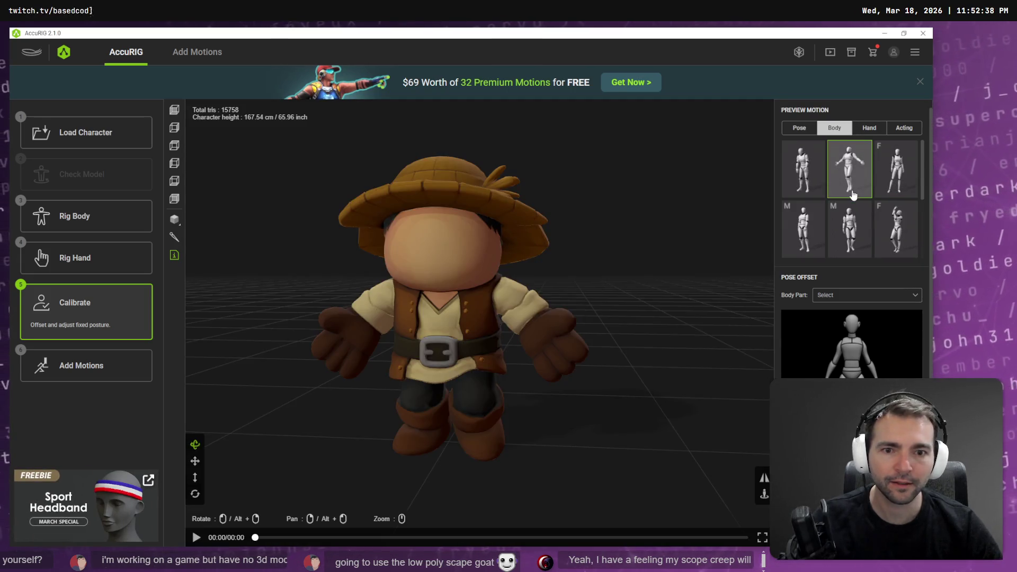
click(823, 182)
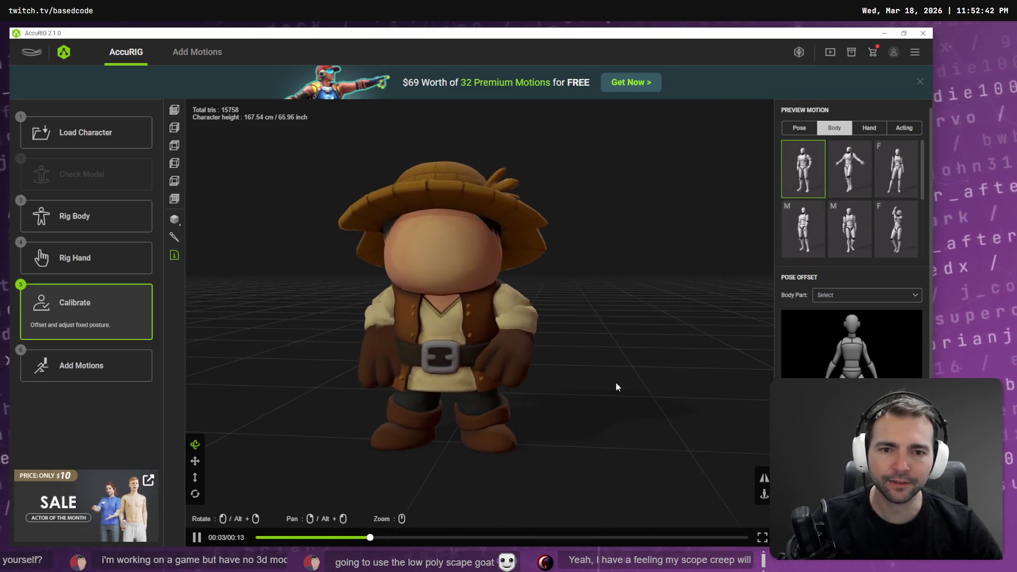
mouse_move(608, 375)
mouse_down()
mouse_move(502, 375)
mouse_move(693, 368)
mouse_up()
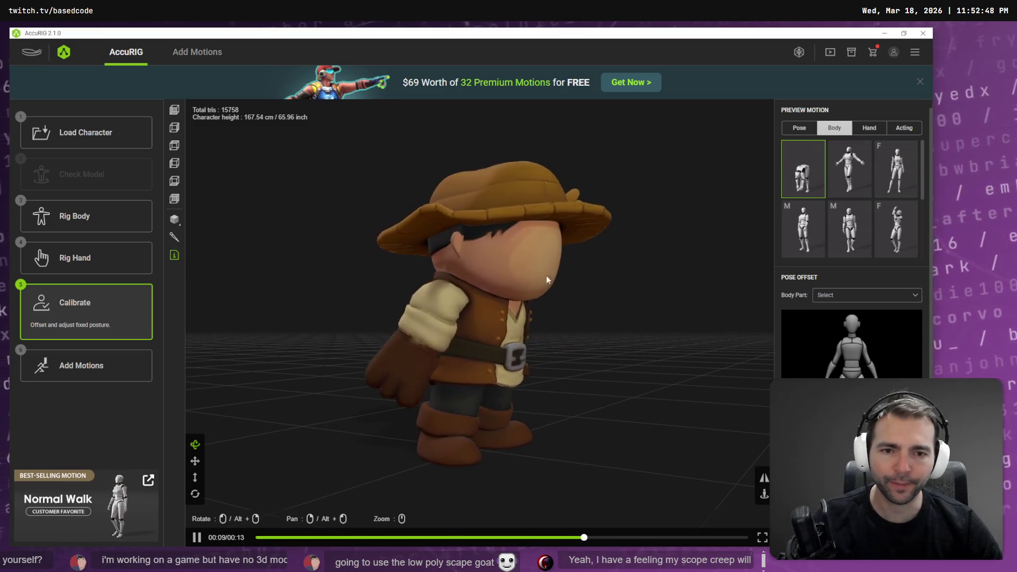
mouse_move(412, 302)
mouse_down()
mouse_move(588, 318)
mouse_move(650, 348)
mouse_move(537, 352)
mouse_up()
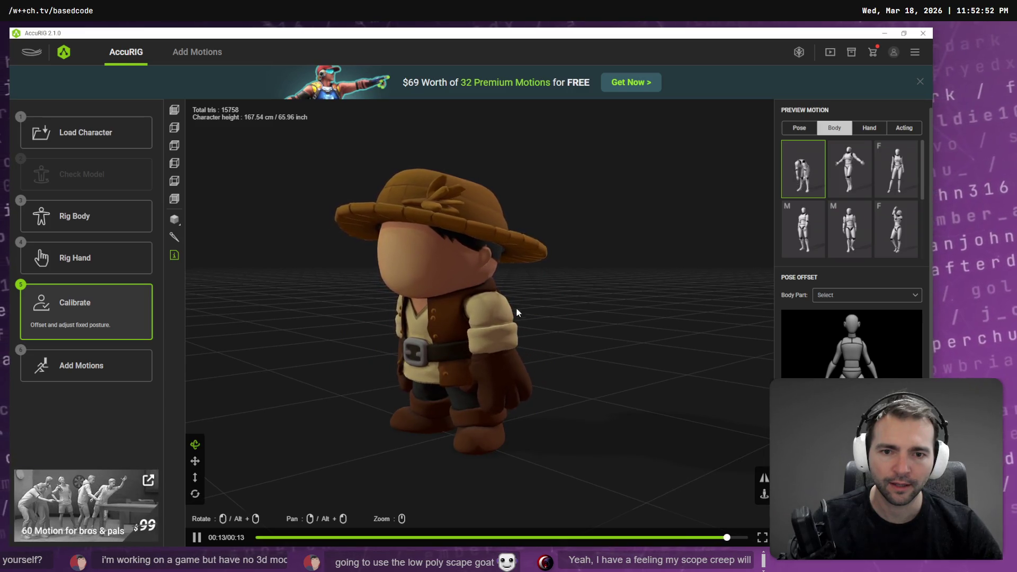
click(911, 197)
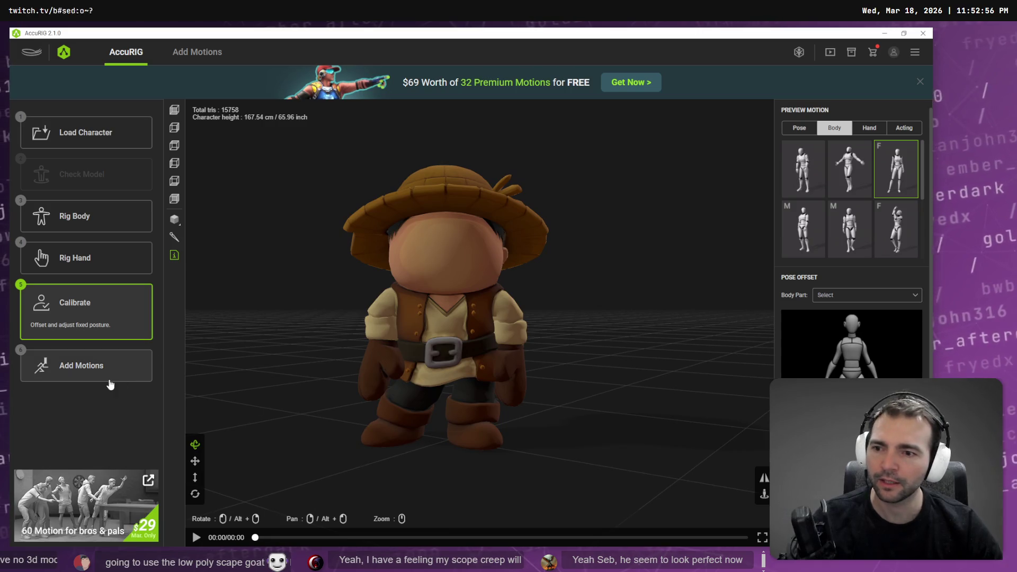
click(109, 381)
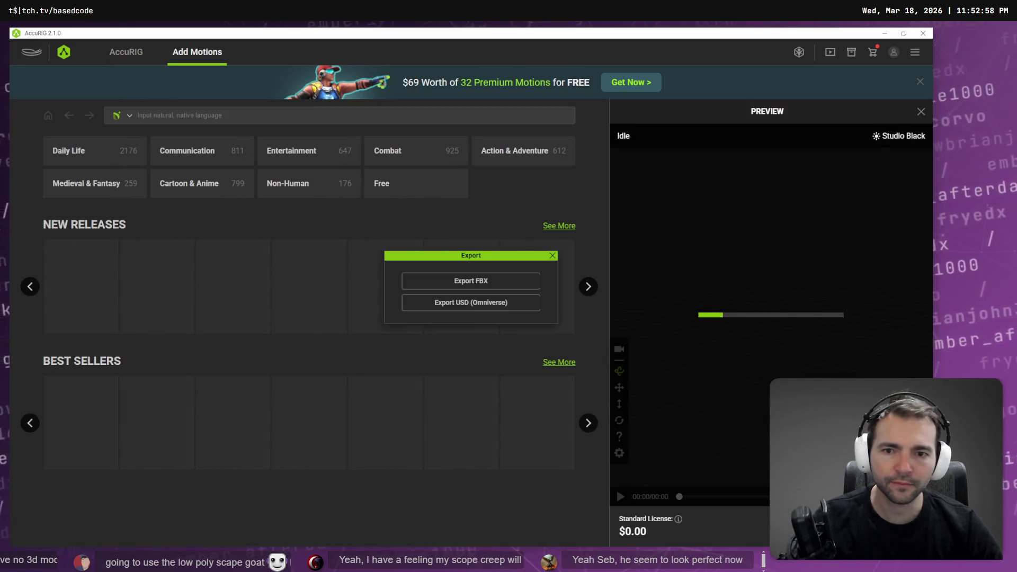
Export the farmer as Farmer_rigged.fbx into the Farmer folder, then minimize AccuRIG
click(473, 285)
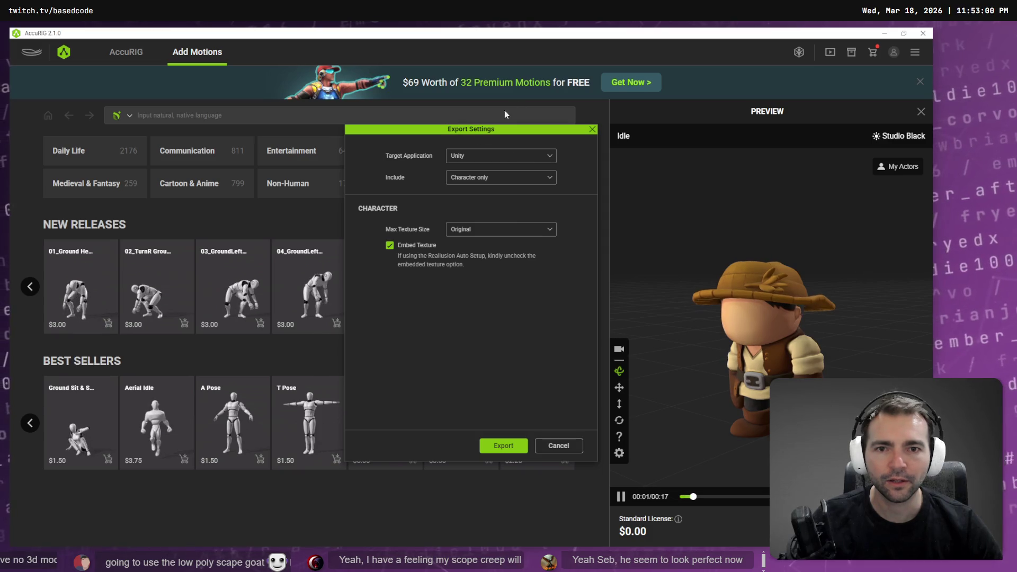
click(503, 446)
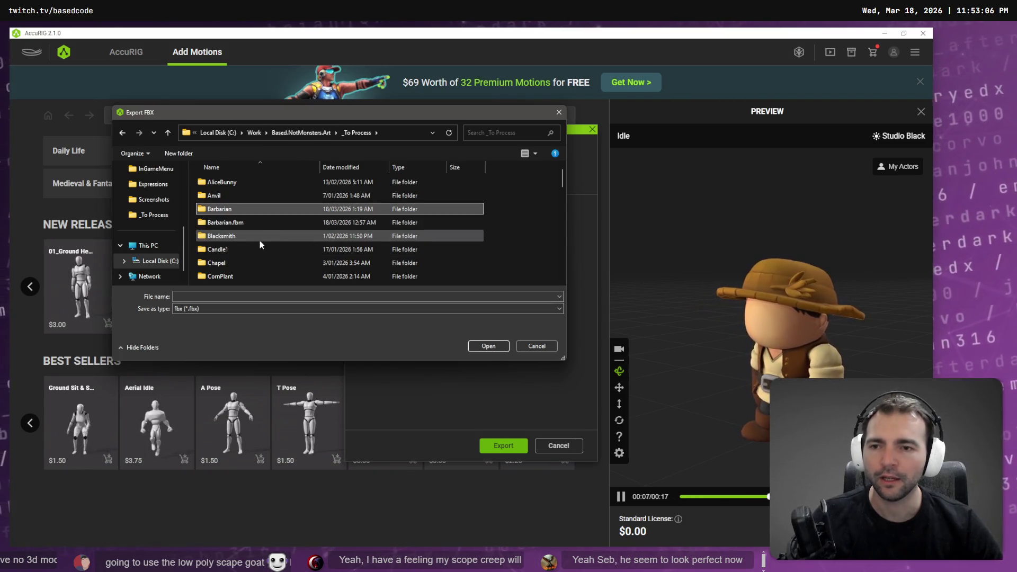
text(fa)
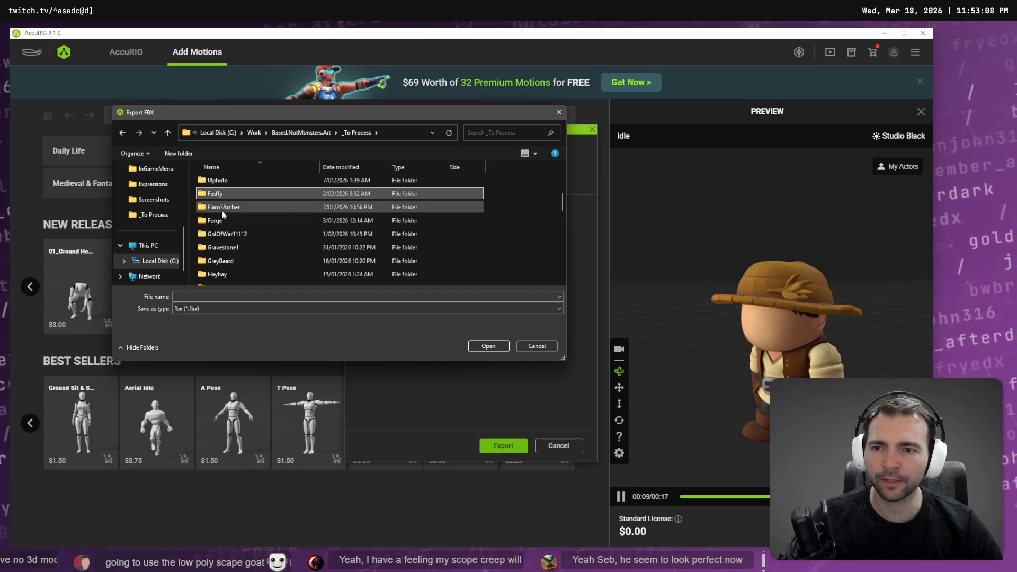
click(302, 135)
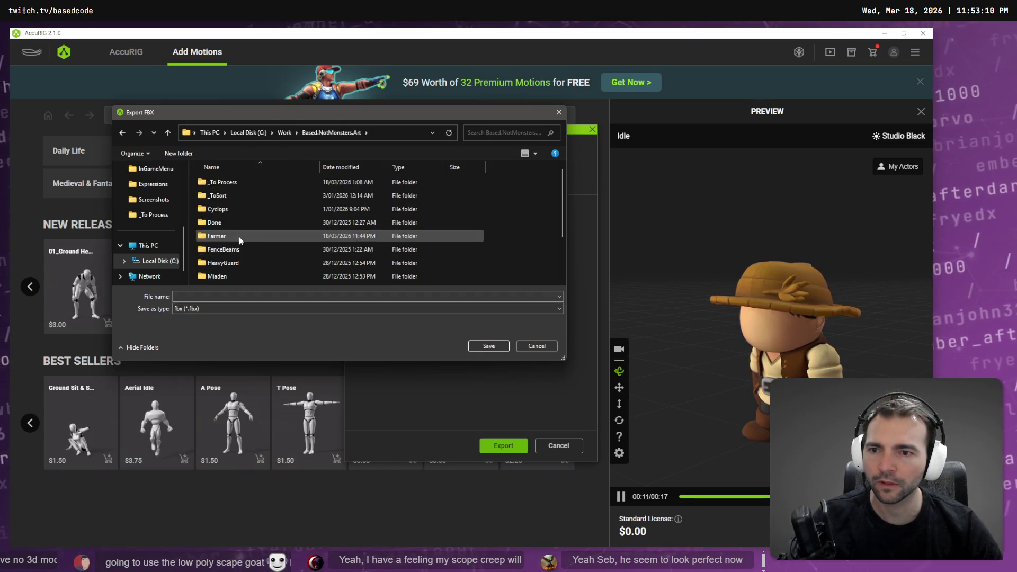
double_click(249, 234)
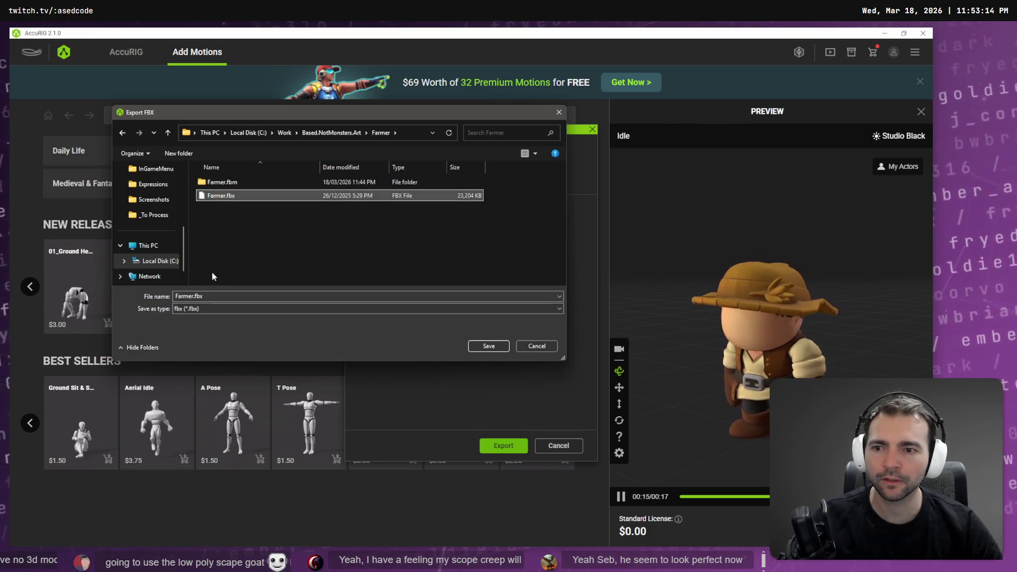
double_click(193, 296)
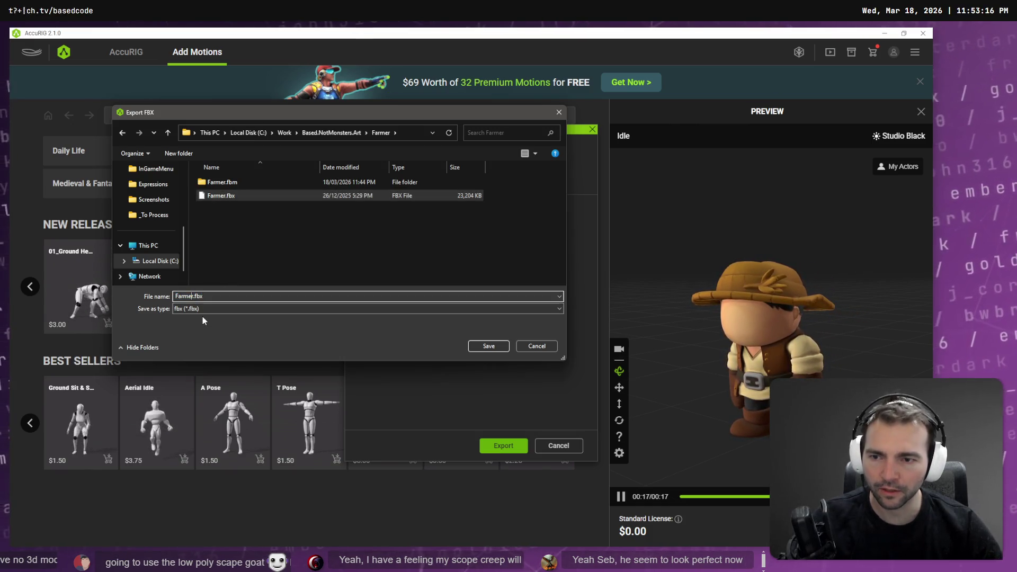
text(_rigge)
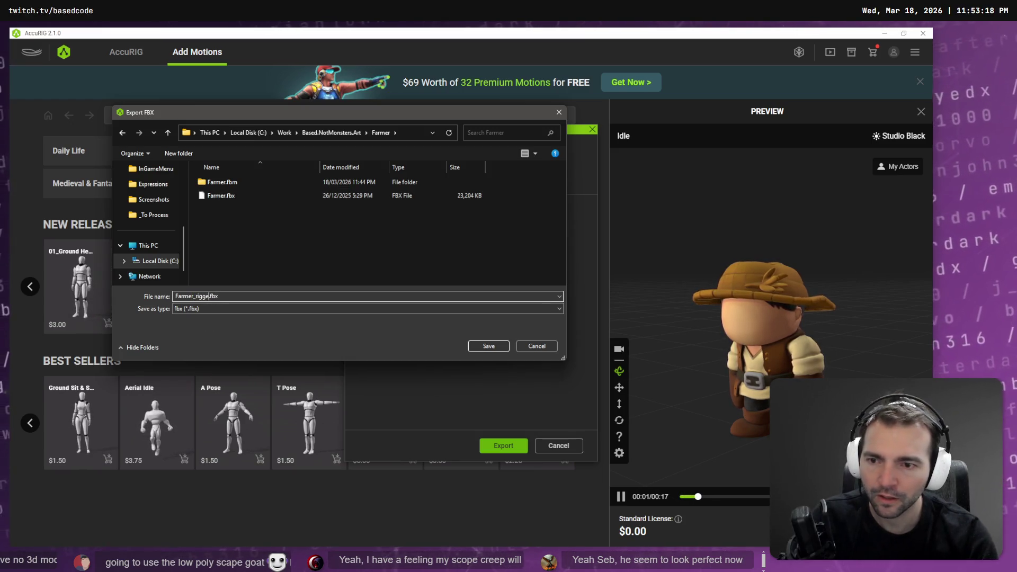
key(Return)
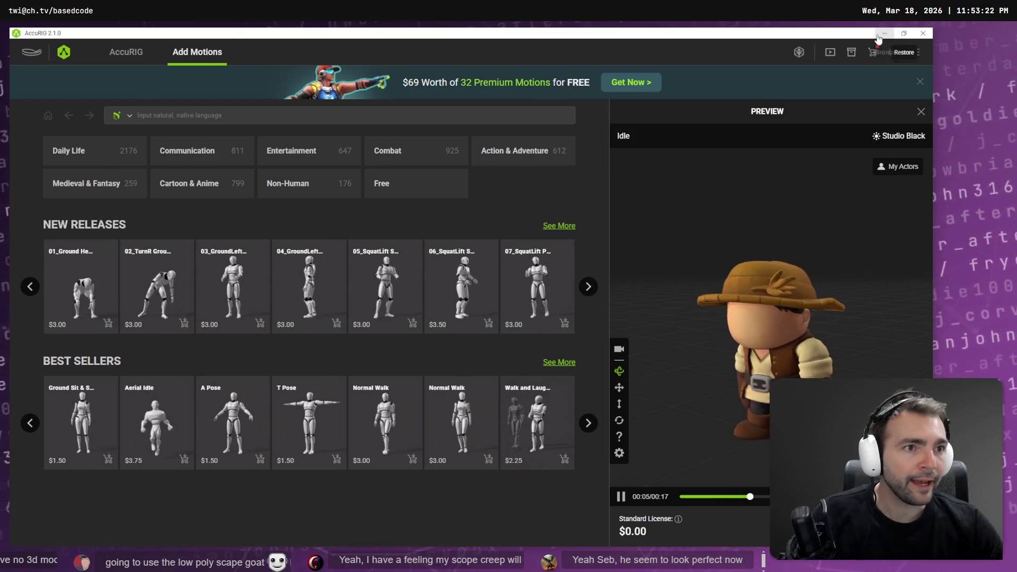
click(898, 32)
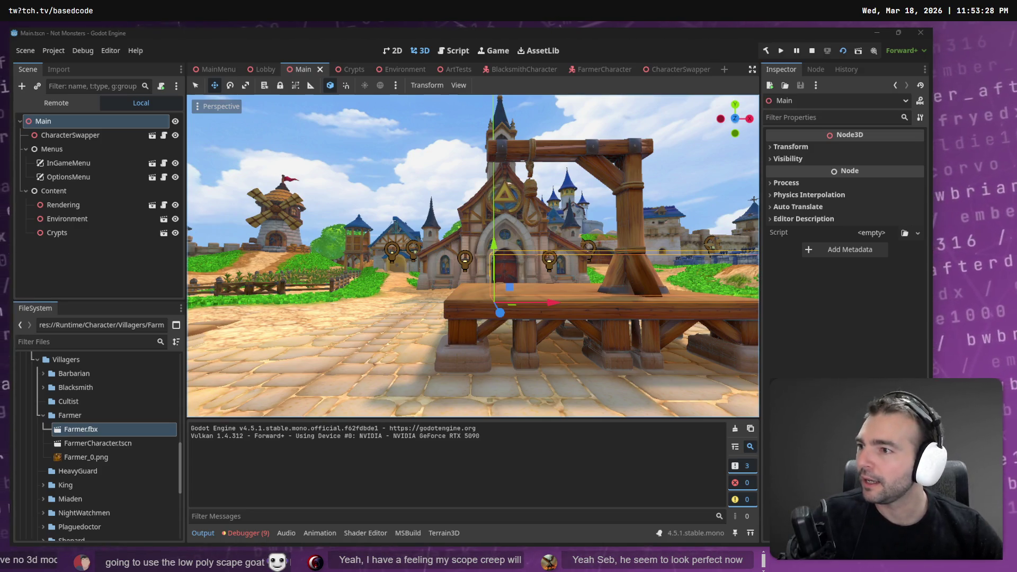
Switch through Blender to Chrome and open the Research bookmark folder
key(alt+Tab)
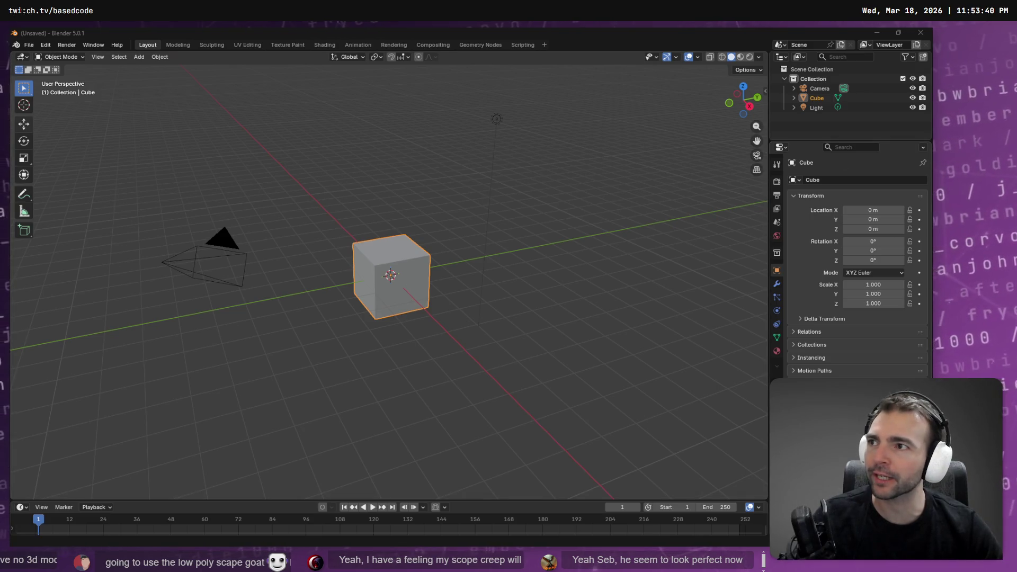
key(alt+Tab)
click(64, 78)
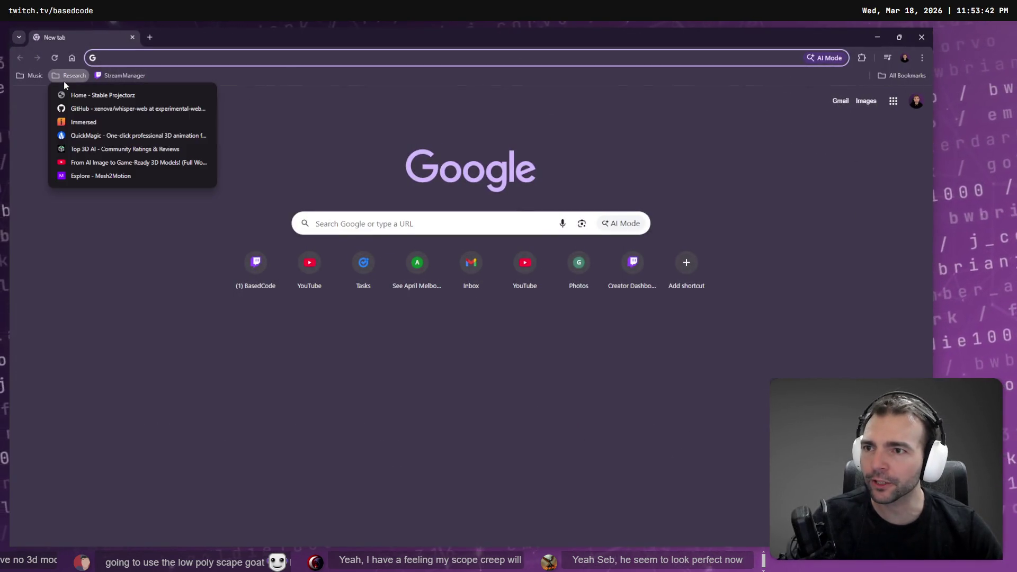
Preview the Fox's Idle Alert, Jump and Death animations on Mesh2Motion Explore
click(113, 176)
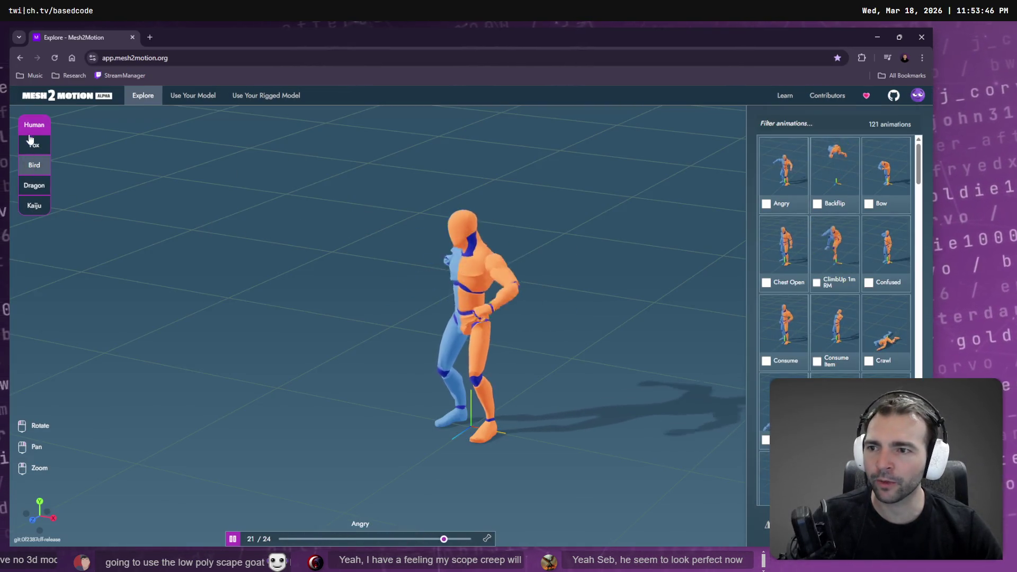
click(33, 147)
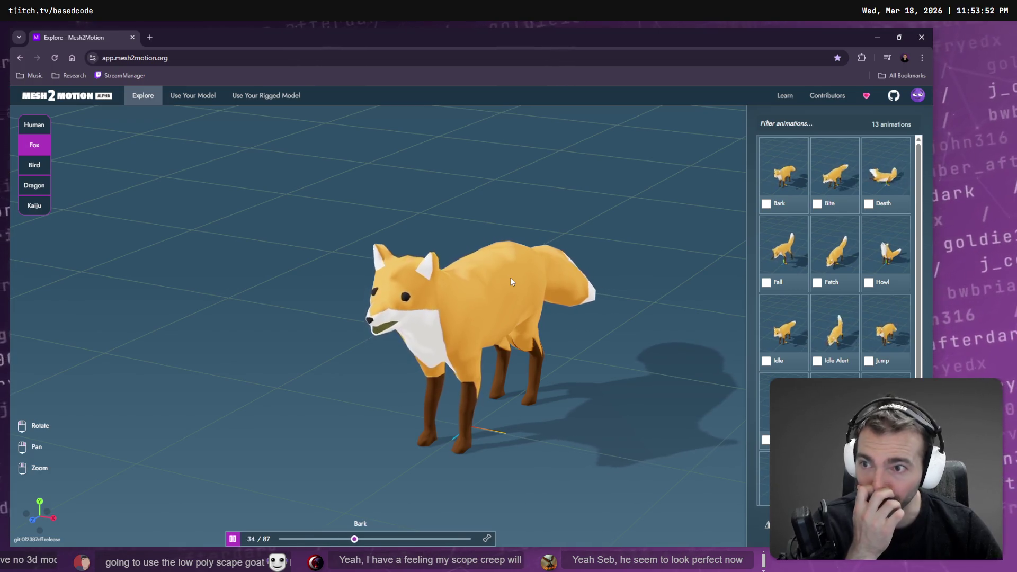
drag(443, 408, 542, 386)
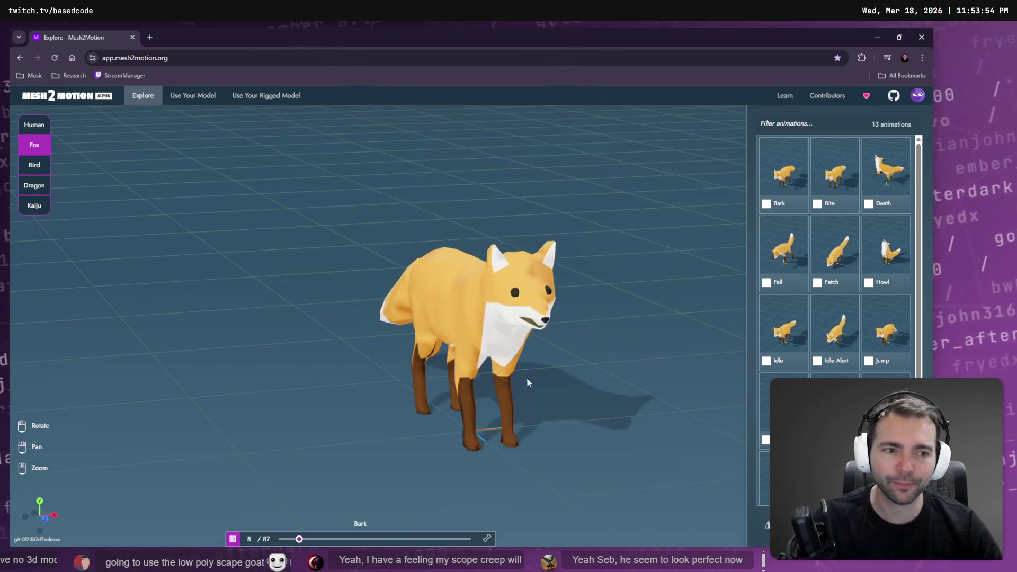
click(836, 329)
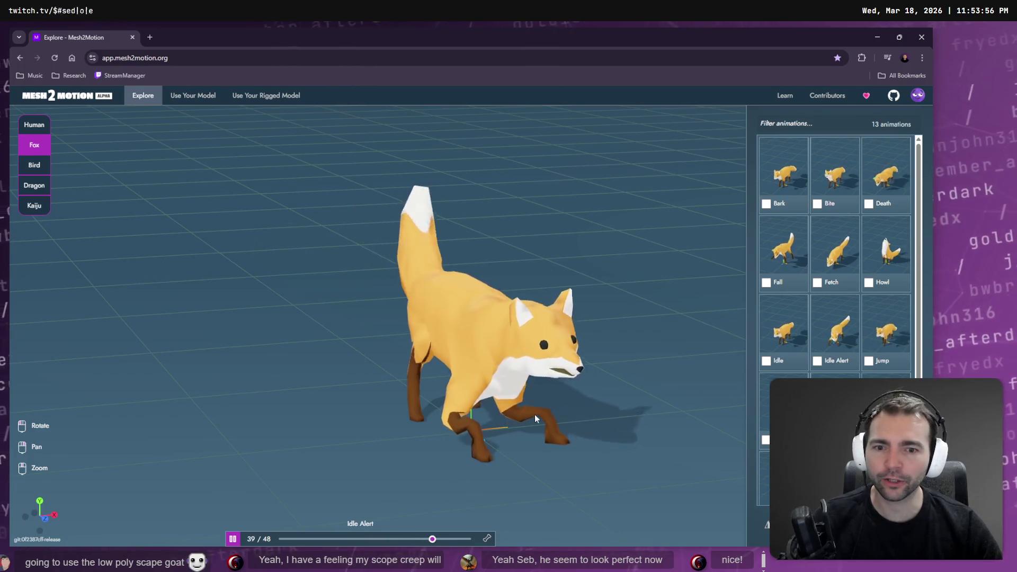
drag(531, 412, 484, 402)
click(904, 338)
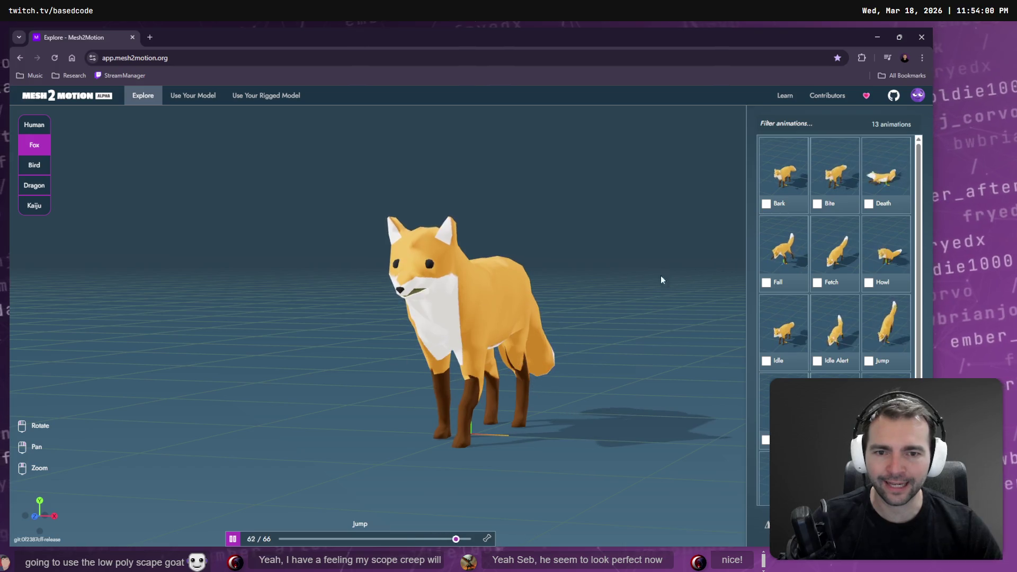
click(886, 175)
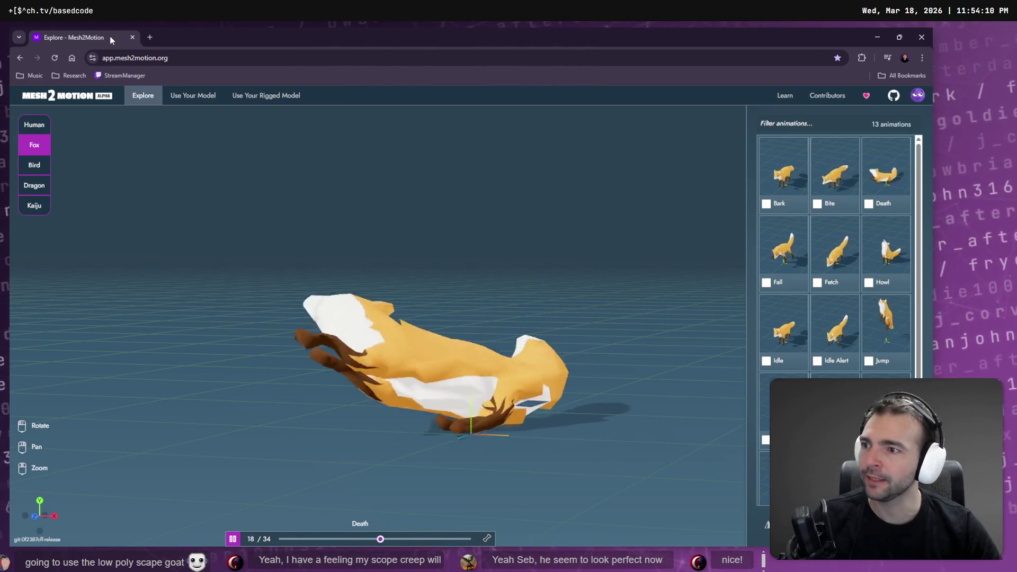
key(alt+Tab)
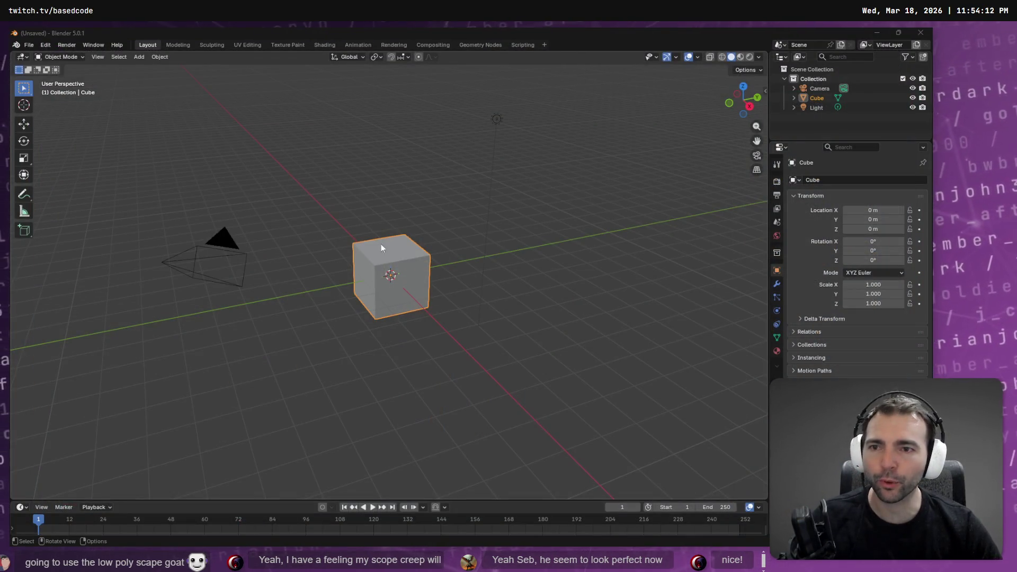
Delete the default collection with its camera, cube and light
click(811, 79)
key(a)
key(x)
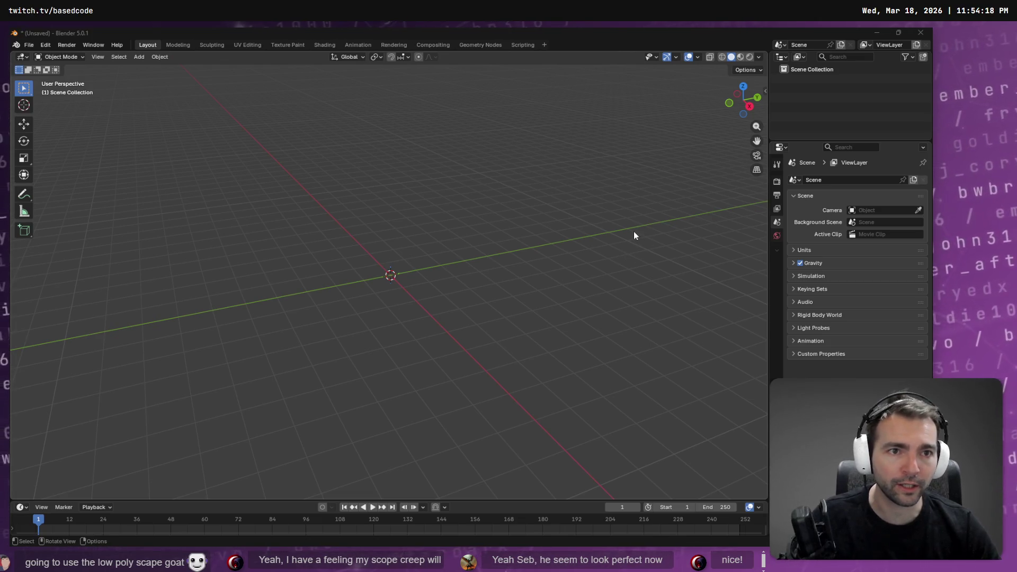
Import Farmer_Rigged.fbx into the scene from the Farmer folder in File Explorer
key(alt+Tab)
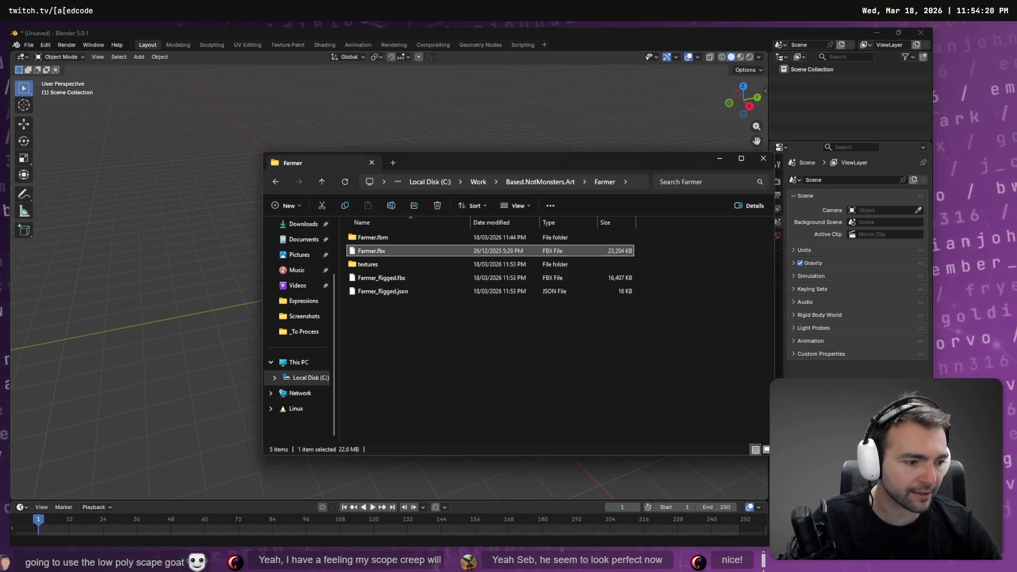
key(alt+Tab)
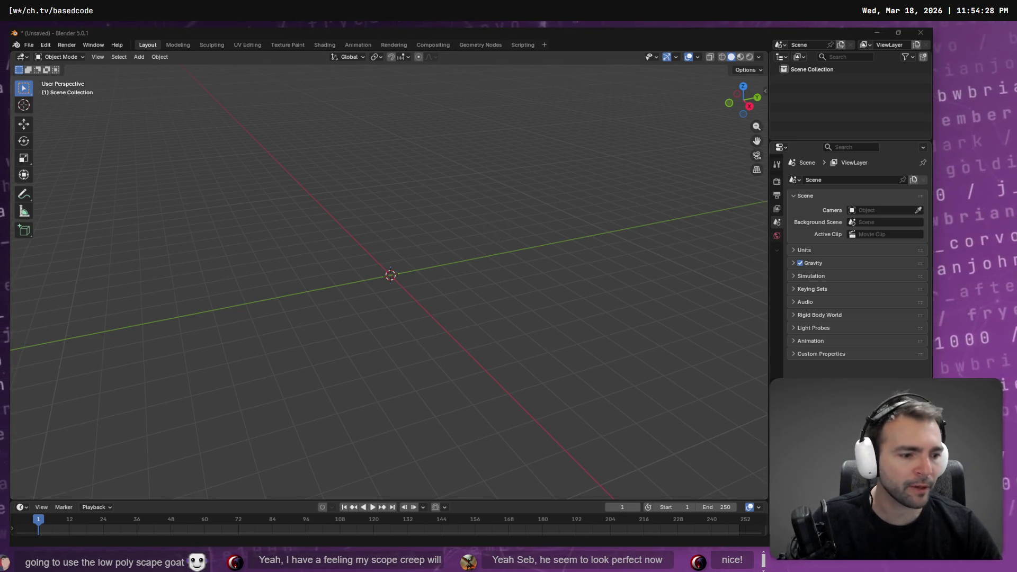
key(super+e)
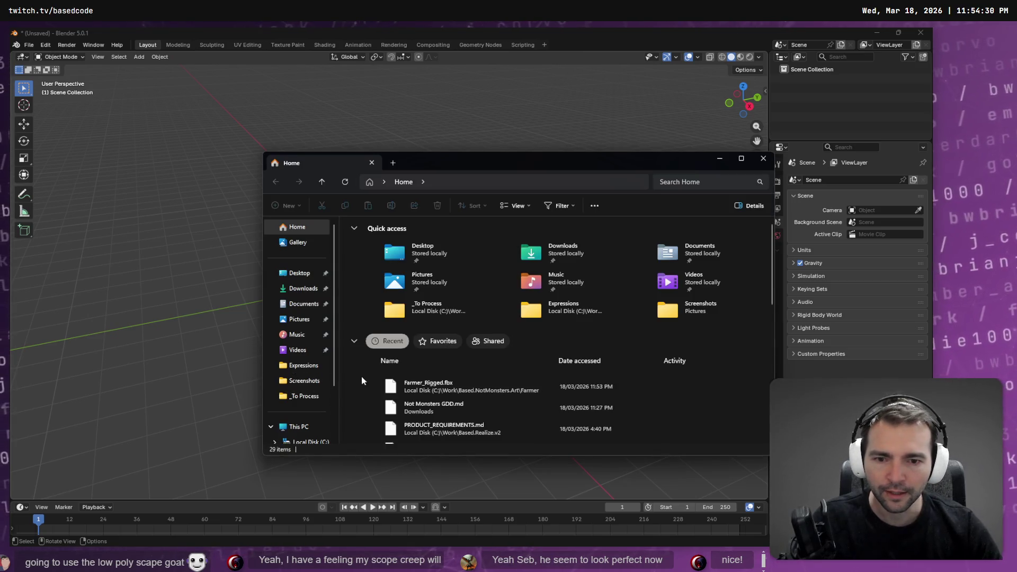
drag(438, 392, 191, 228)
click(174, 398)
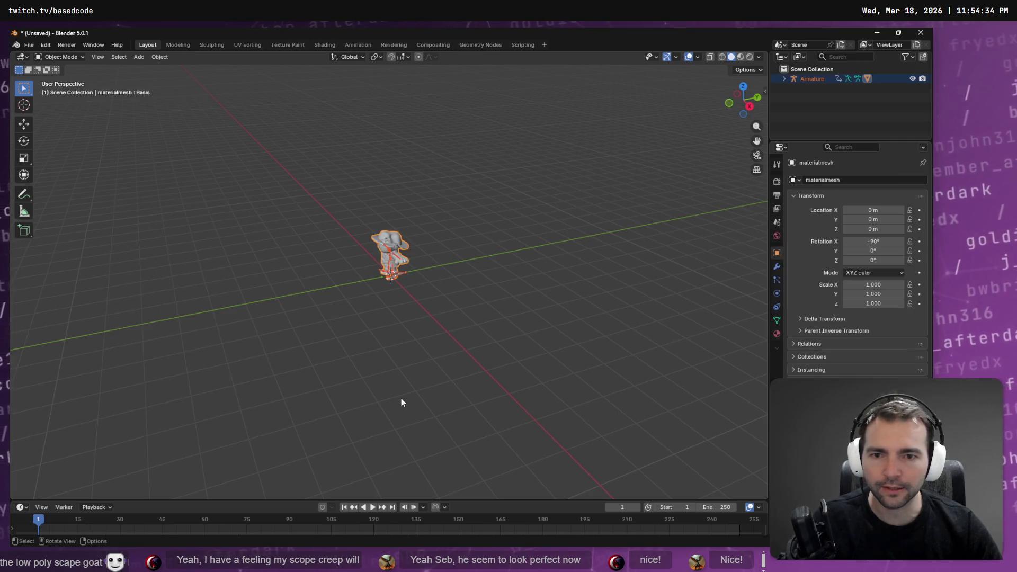
Switch the viewport to Material Preview and orbit to look down on the Farmer
click(740, 57)
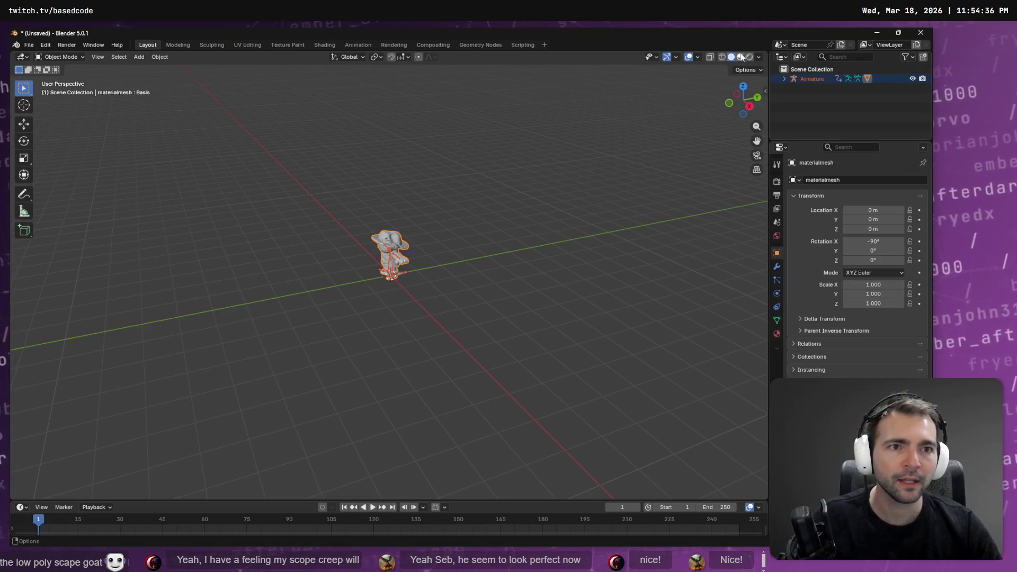
scroll(397, 224, up, 6)
mouse_move(397, 224)
mouse_down()
mouse_move(487, 193)
mouse_move(401, 202)
mouse_up()
mouse_move(638, 212)
mouse_down()
mouse_move(508, 240)
mouse_move(364, 221)
mouse_up()
click(61, 56)
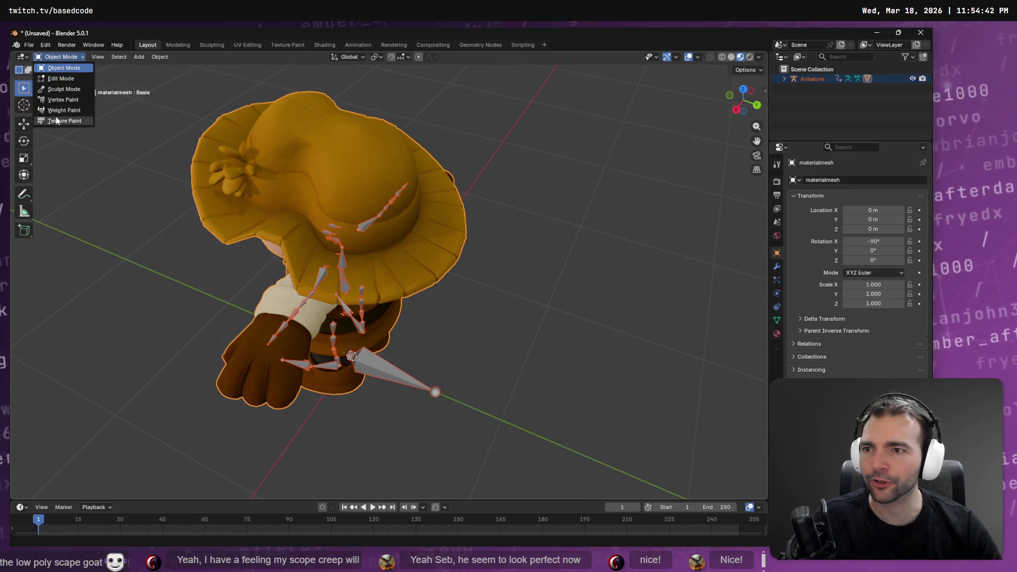
Put the Farmer mesh in Weight Paint mode showing the CC_Base_Head vertex group
click(63, 110)
click(390, 57)
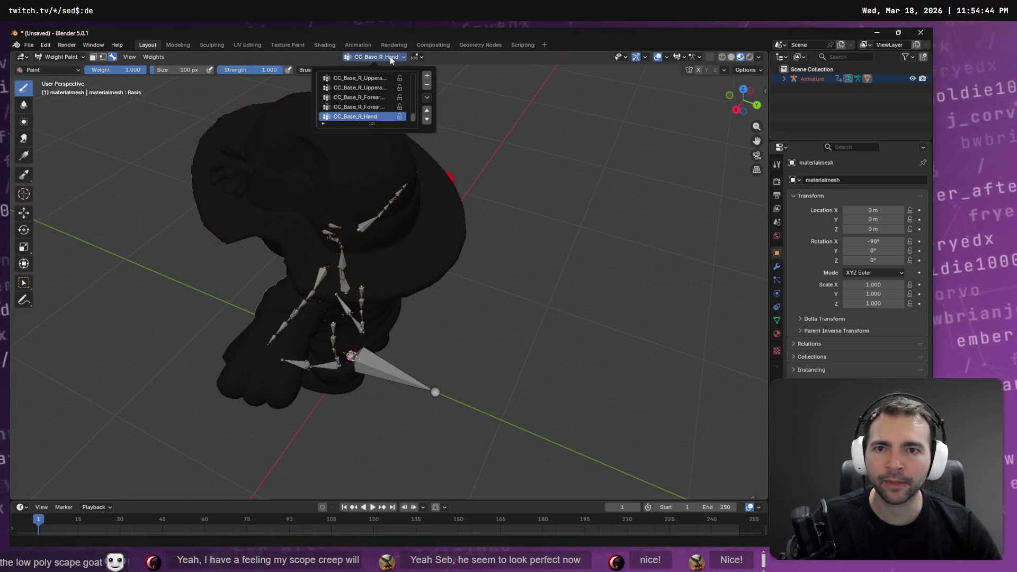
scroll(377, 101, up, 8)
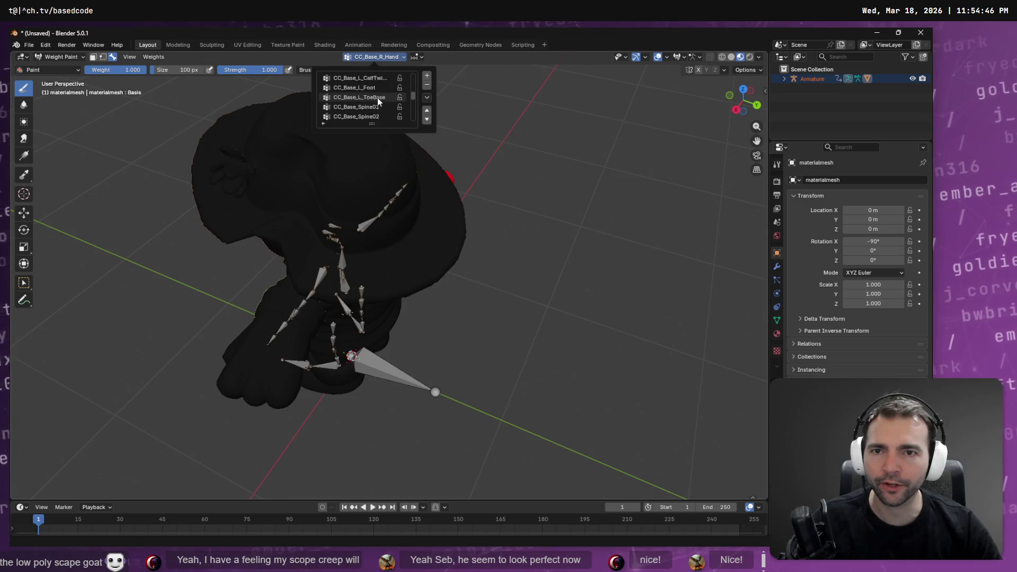
scroll(373, 85, down, 3)
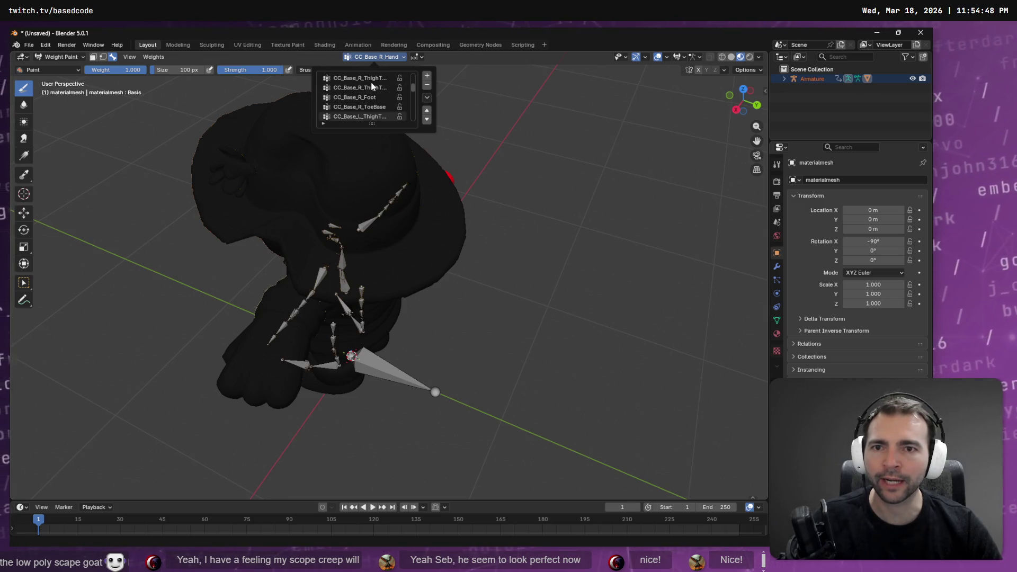
scroll(372, 92, down, 3)
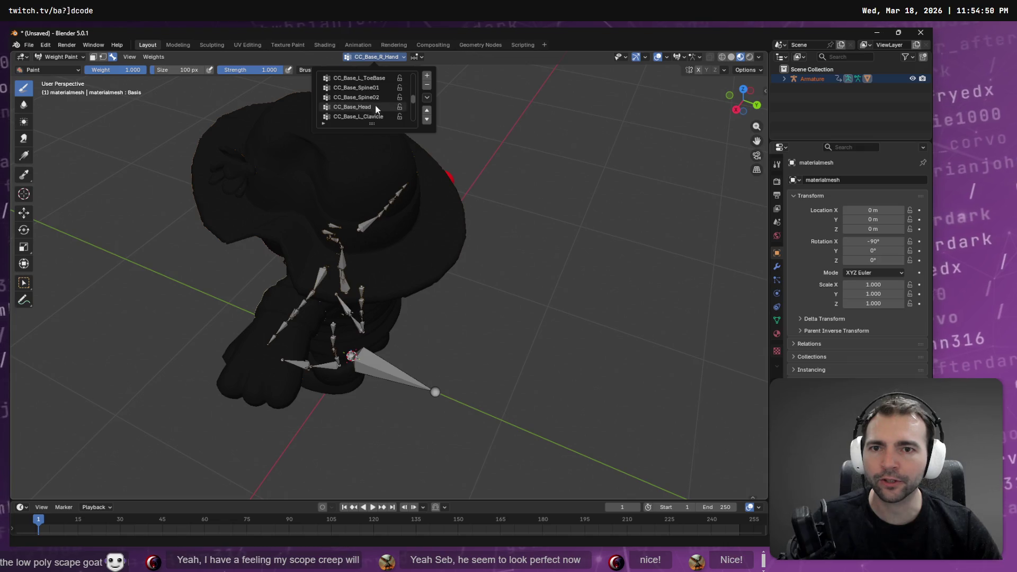
click(377, 107)
mouse_move(521, 243)
mouse_down()
mouse_move(679, 215)
mouse_move(609, 215)
mouse_move(504, 167)
mouse_move(604, 170)
mouse_move(594, 171)
mouse_up()
Compare the CC_Base_Spine02 and CC_Base_Head weights, ending on CC_Base_Spine02
click(364, 57)
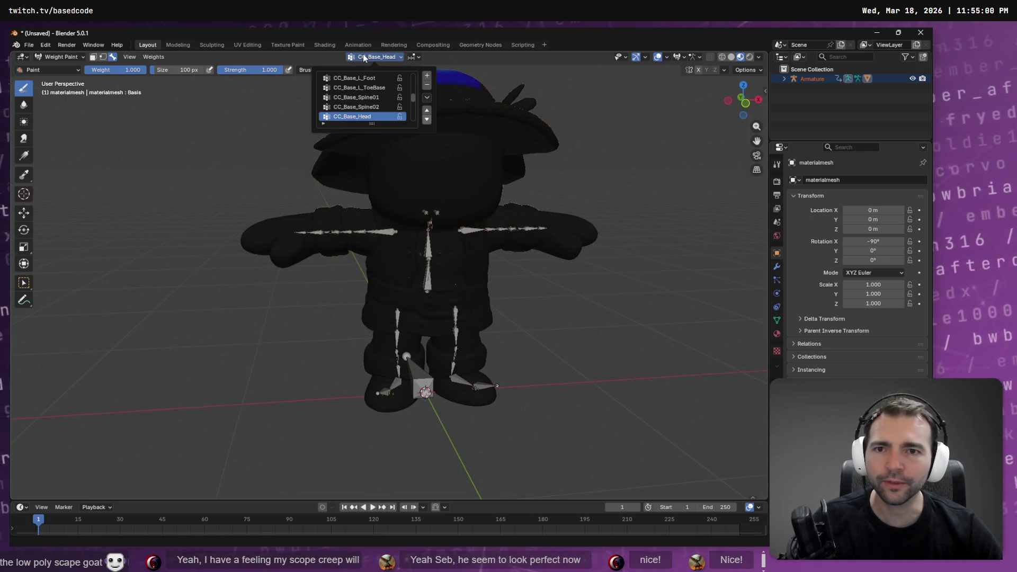
click(356, 107)
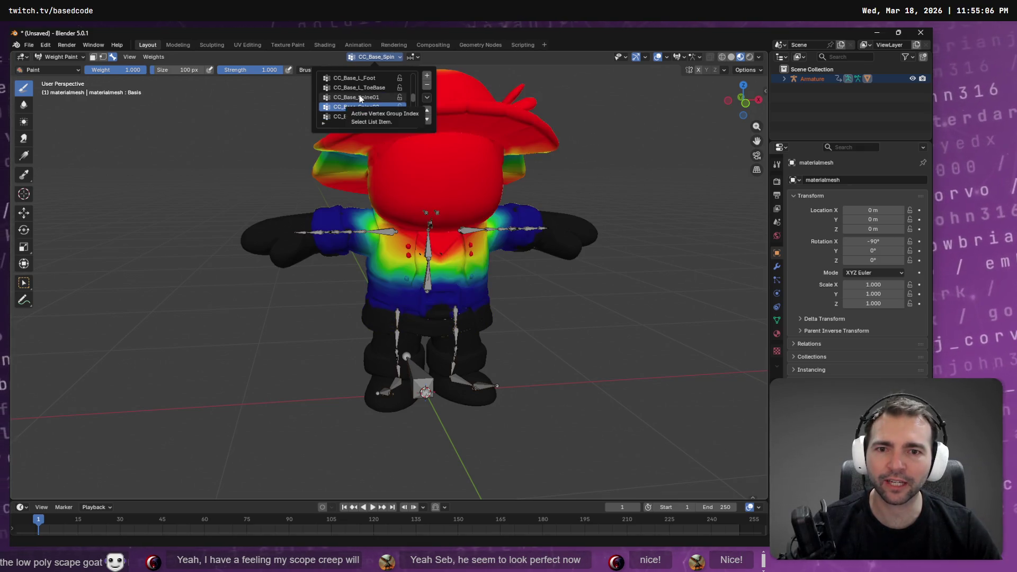
key(Down)
key(Up)
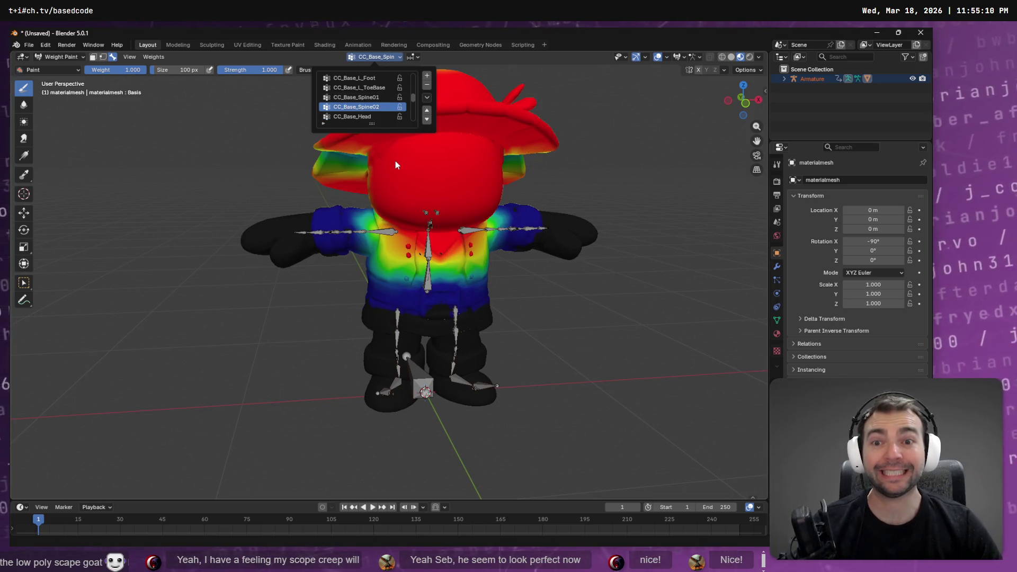
click(373, 117)
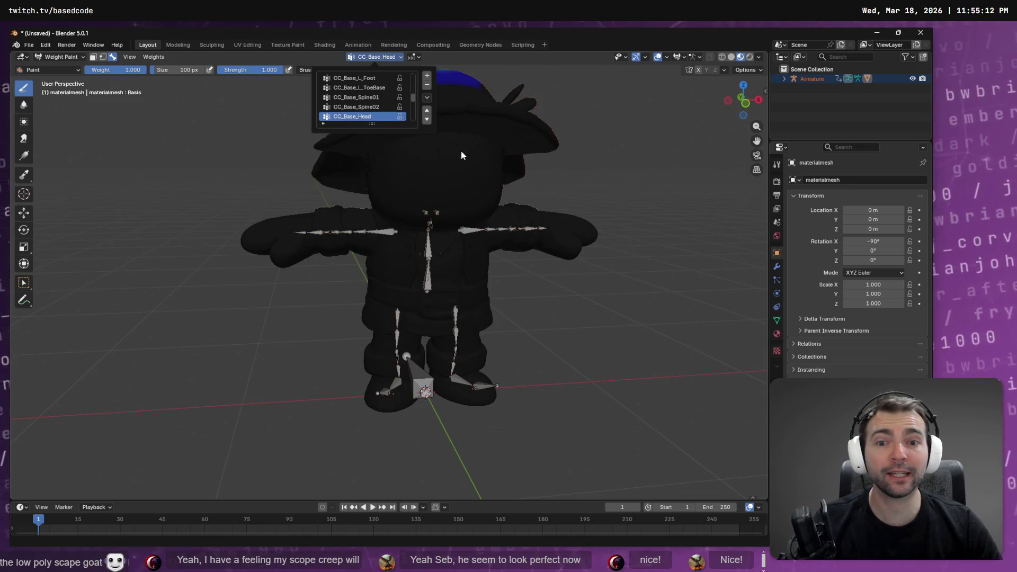
click(387, 58)
click(365, 107)
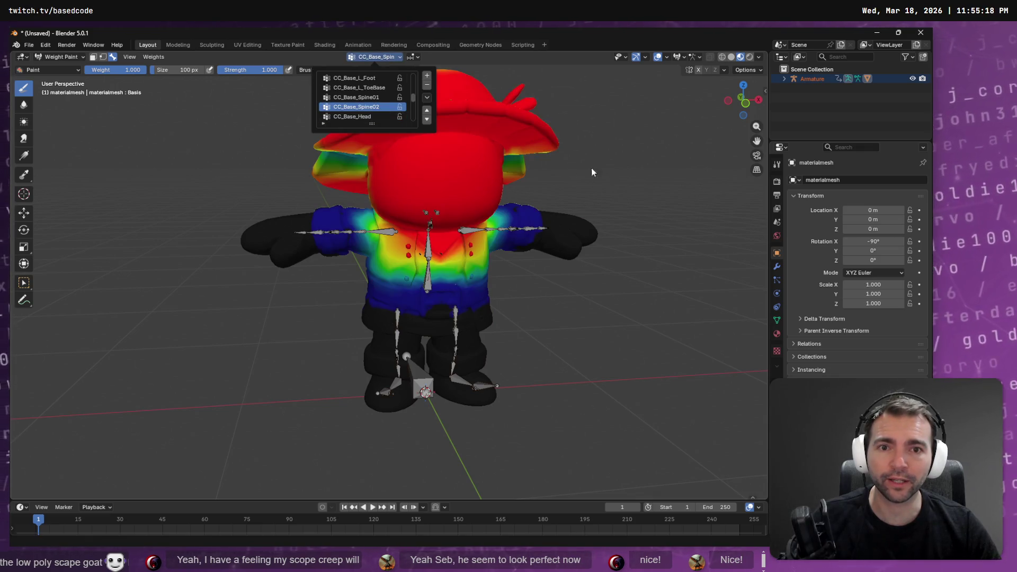
drag(627, 163, 498, 172)
Paint the head, hat top and hat's blue patch to full CC_Base_Spine02 weight
mouse_move(328, 210)
mouse_down()
mouse_move(344, 157)
mouse_move(313, 149)
mouse_move(350, 175)
mouse_move(320, 116)
mouse_move(339, 100)
mouse_move(316, 98)
mouse_move(375, 151)
mouse_up()
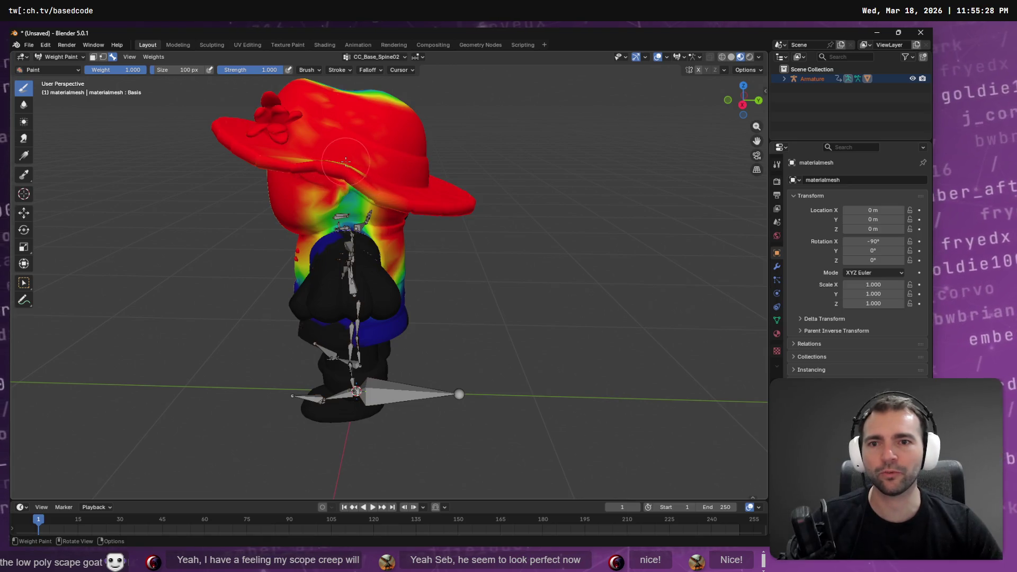
drag(435, 149, 413, 168)
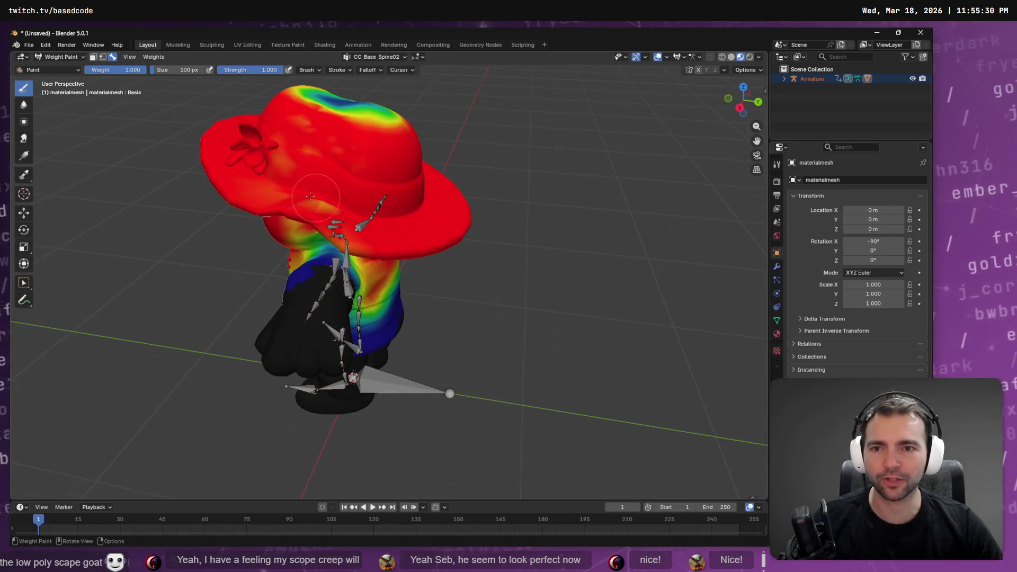
mouse_move(329, 114)
mouse_down()
mouse_move(344, 98)
mouse_move(328, 116)
mouse_move(393, 118)
mouse_up()
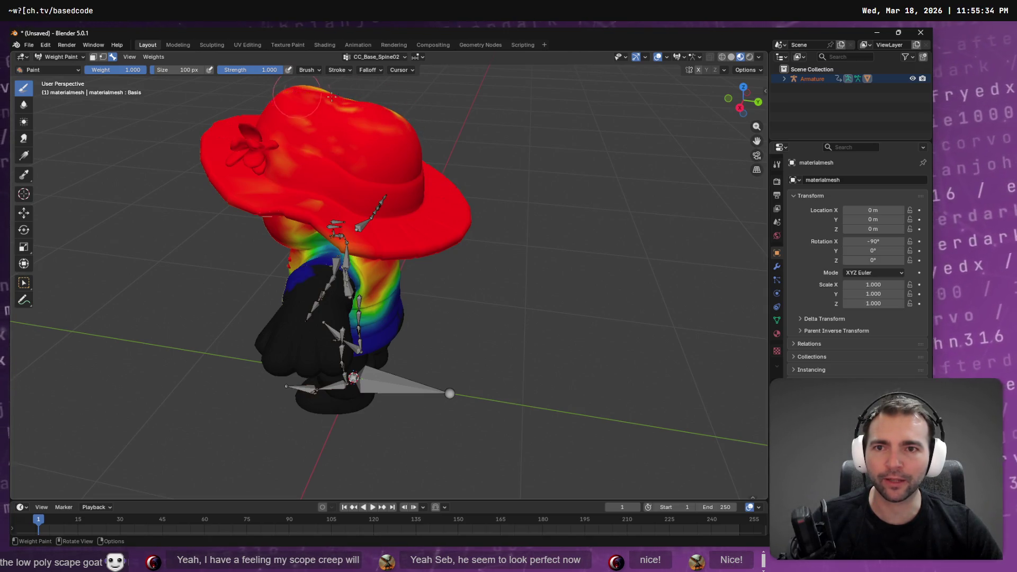
mouse_move(290, 202)
mouse_down()
mouse_move(365, 169)
mouse_move(371, 201)
mouse_move(360, 212)
mouse_move(395, 201)
mouse_move(435, 135)
mouse_up()
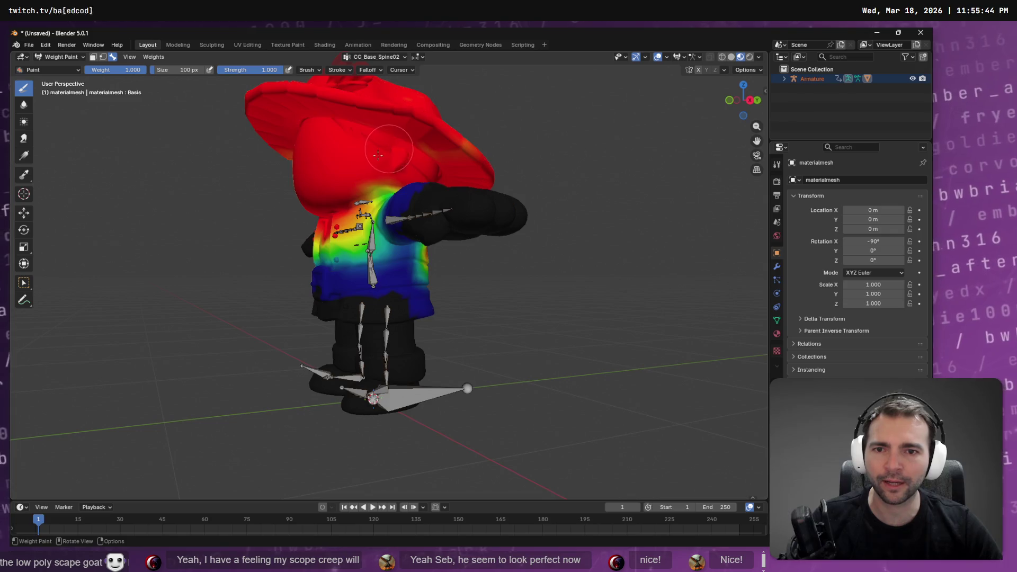
drag(436, 150, 459, 199)
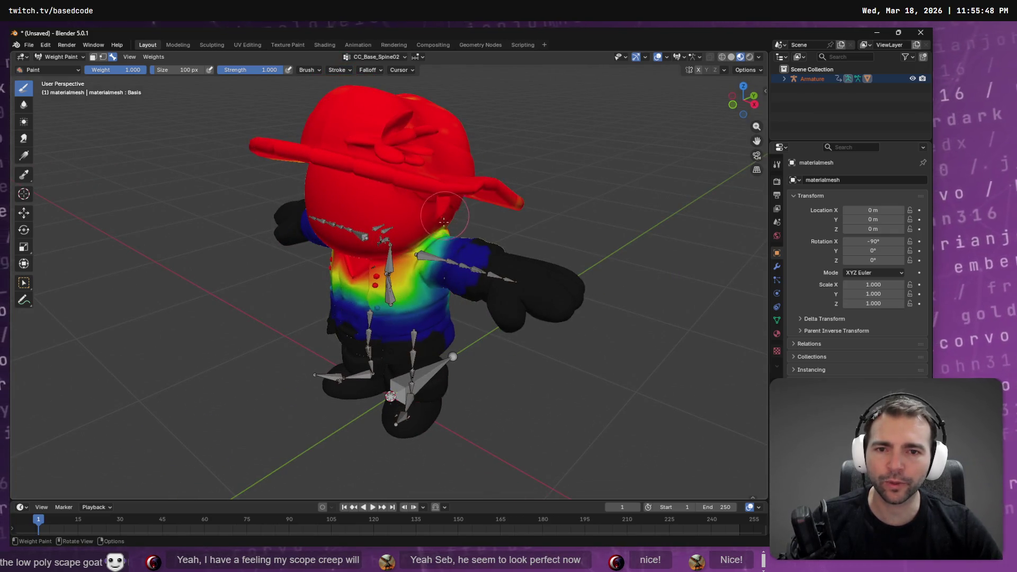
mouse_move(388, 248)
mouse_down()
mouse_move(371, 143)
mouse_move(350, 153)
mouse_move(356, 138)
mouse_up()
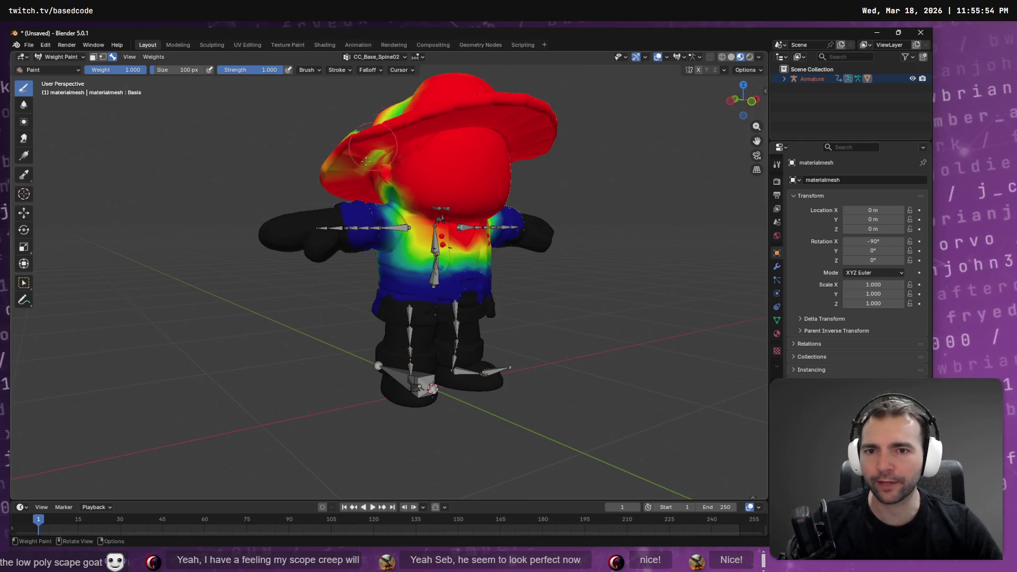
drag(415, 177, 364, 203)
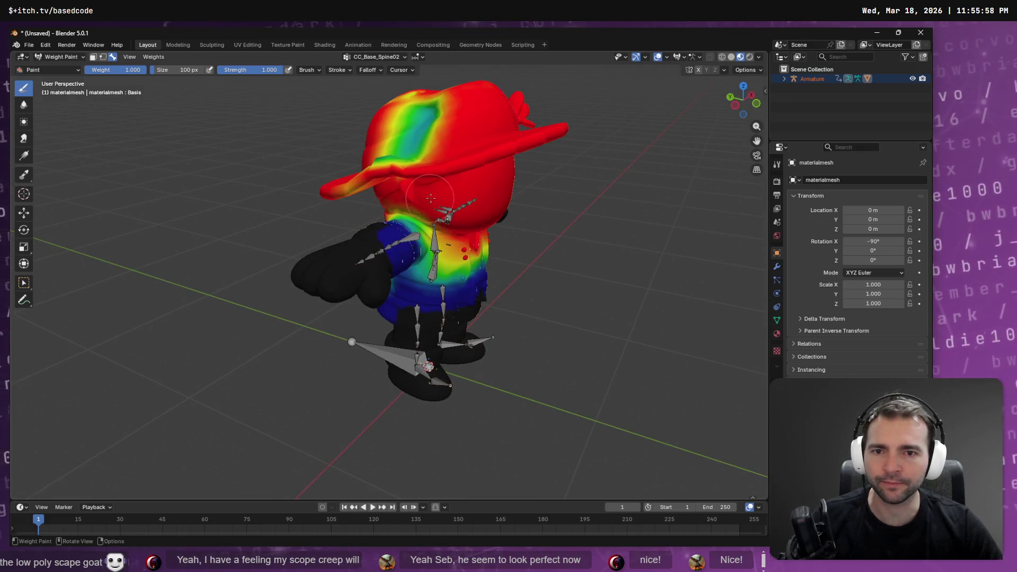
drag(412, 125, 431, 154)
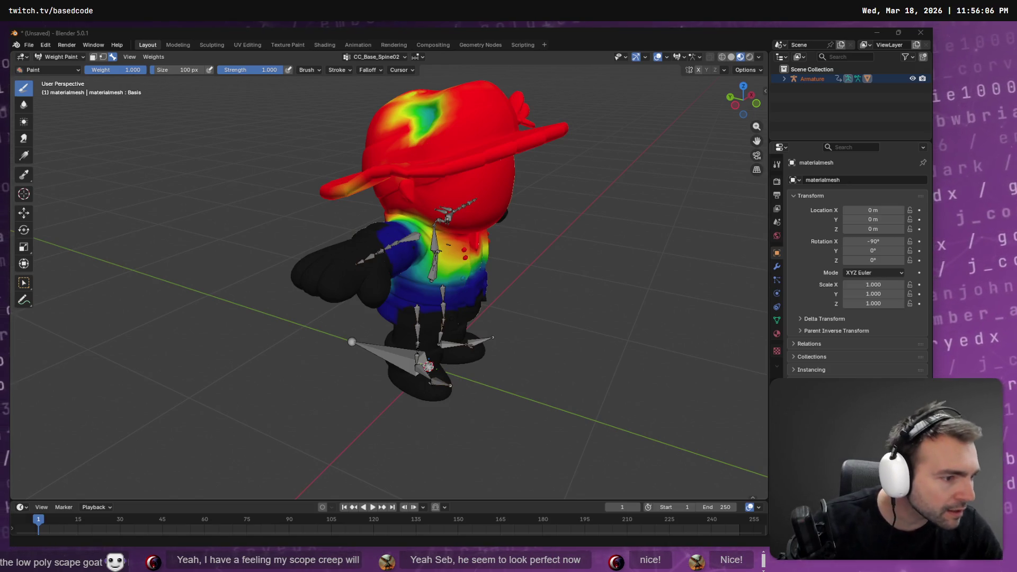
Leave Blender and bring up the Not Monster whiteboard window
key(alt+Tab)
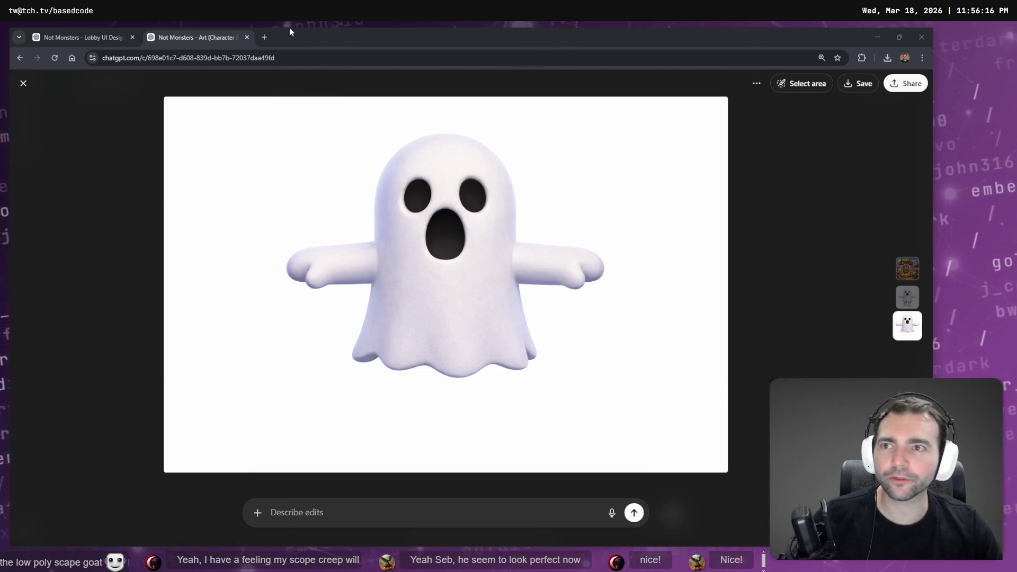
key(super+Tab)
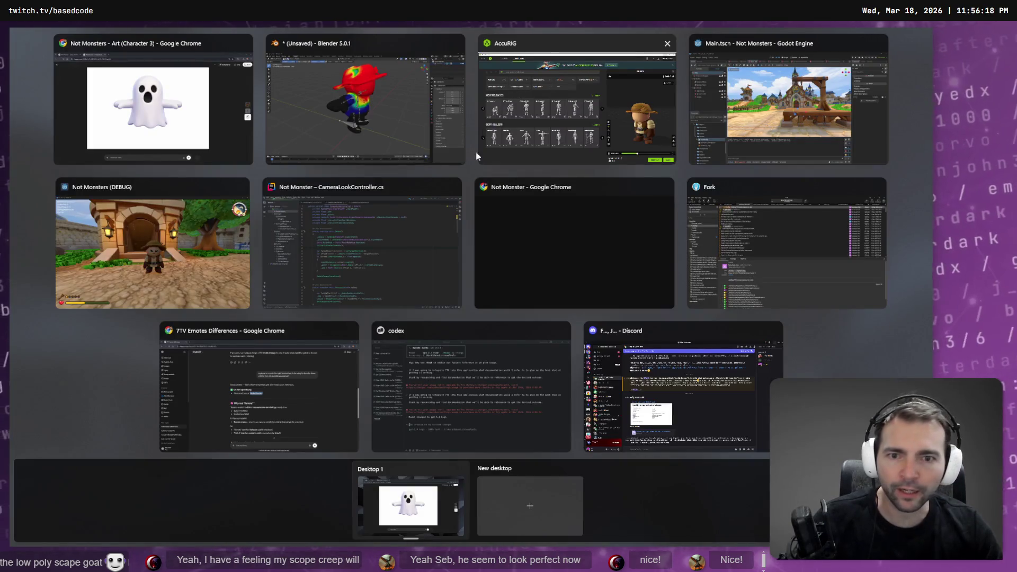
click(541, 238)
Zoom around the Not Monster board's character cards, then return to Blender
scroll(568, 231, down, 2)
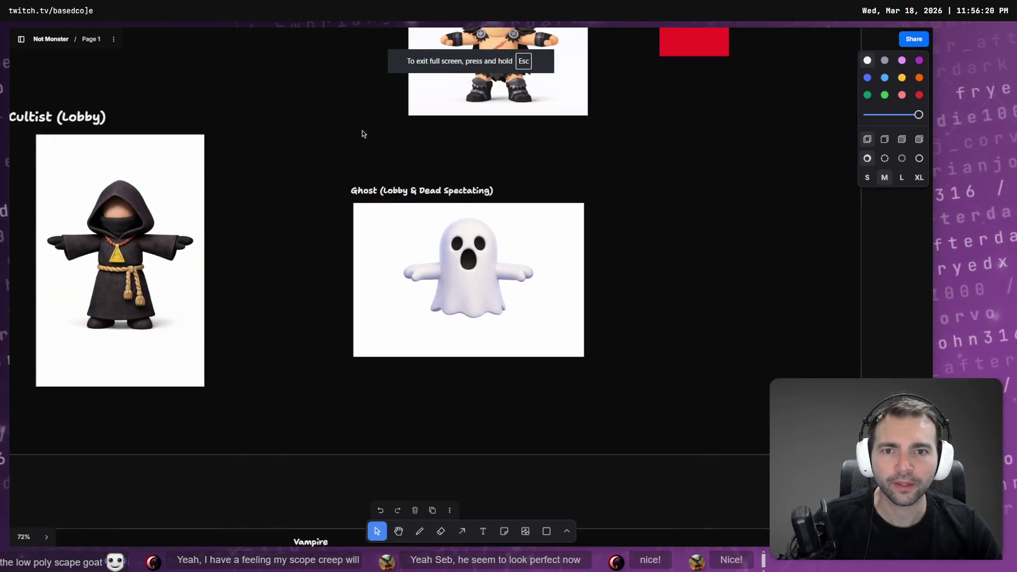
scroll(400, 231, up, 15)
scroll(449, 282, down, 2)
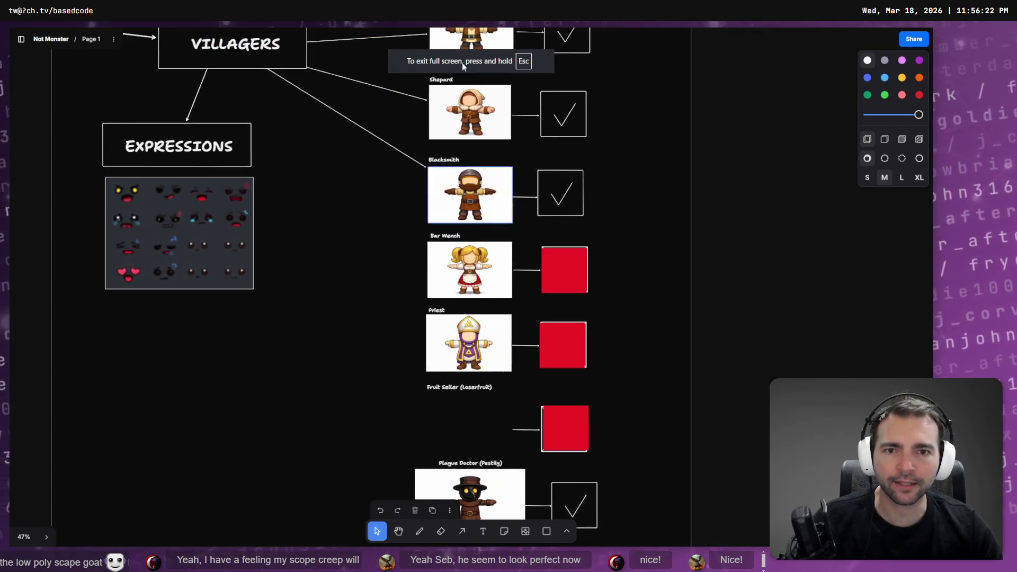
scroll(464, 95, up, 10)
scroll(418, 236, up, 8)
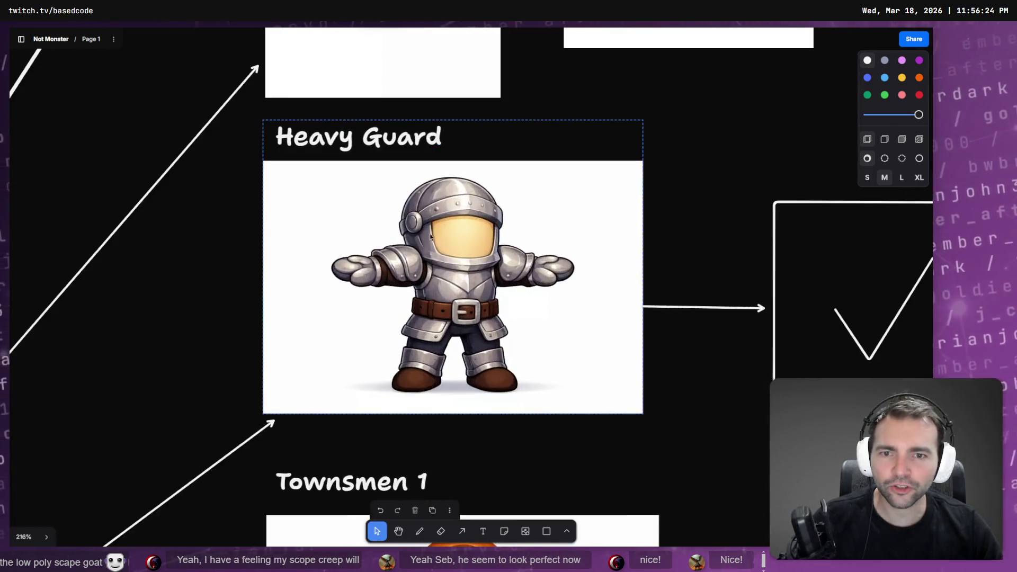
scroll(419, 236, up, 3)
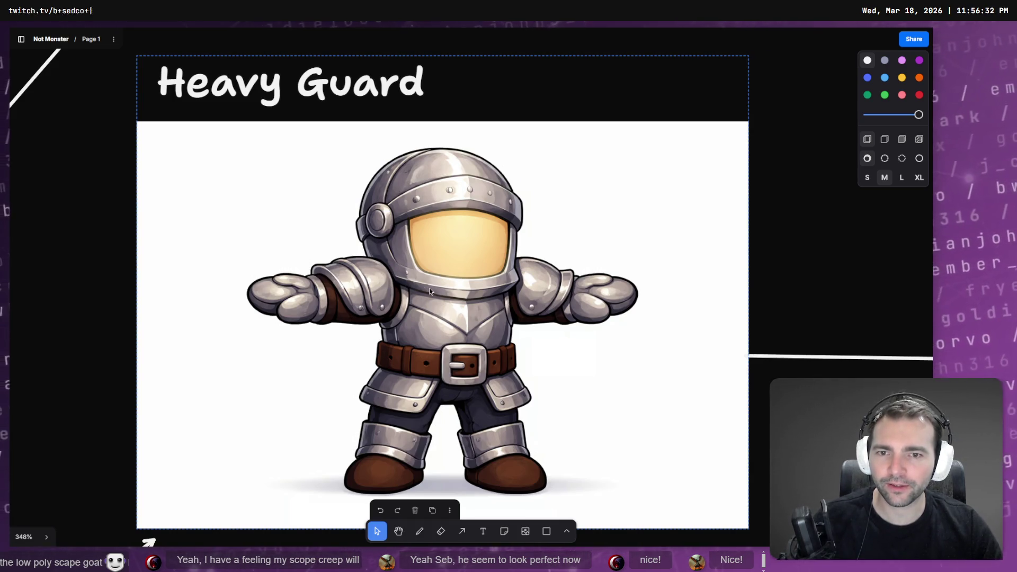
scroll(443, 291, down, 5)
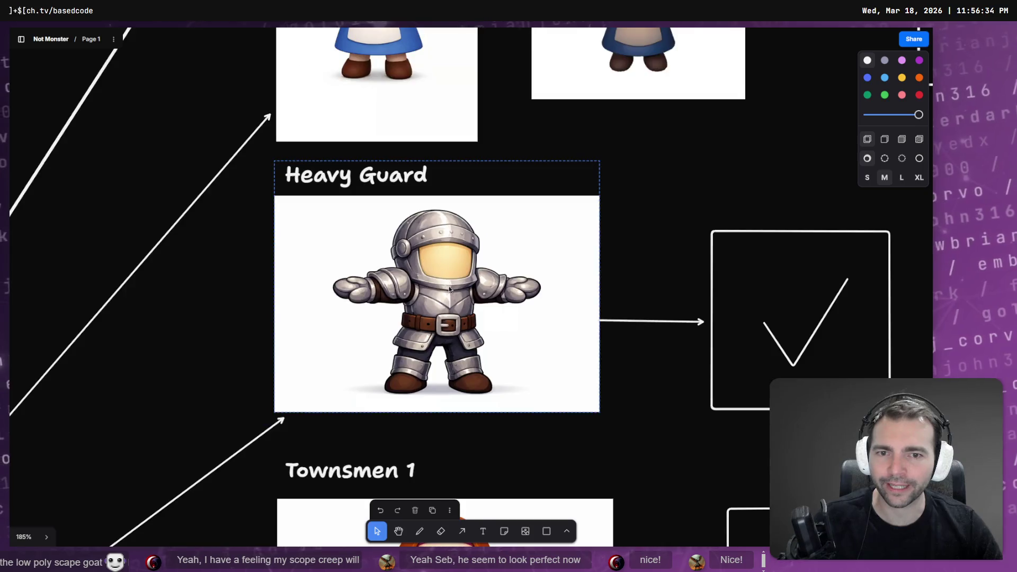
scroll(494, 173, down, 10)
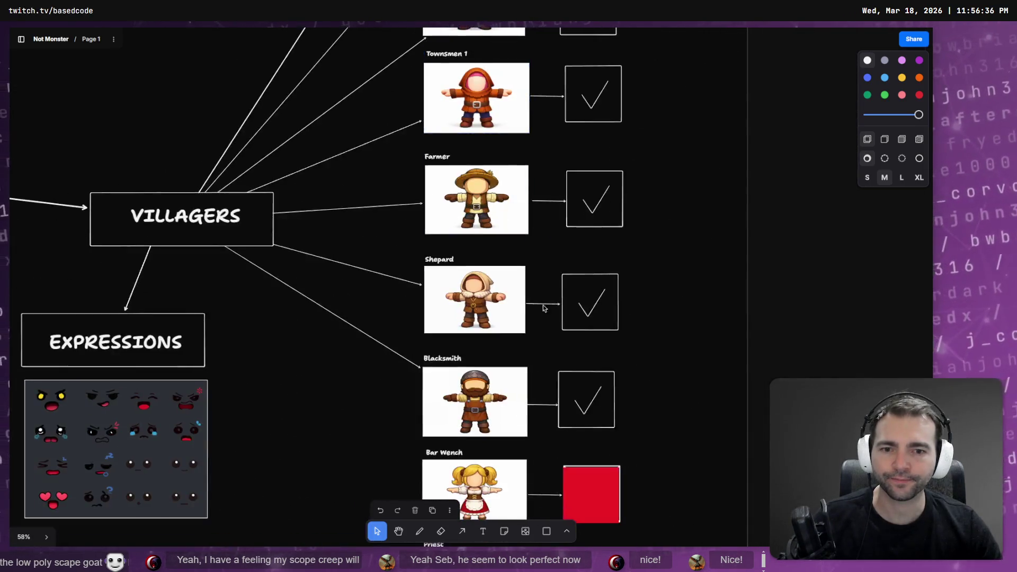
scroll(501, 241, down, 5)
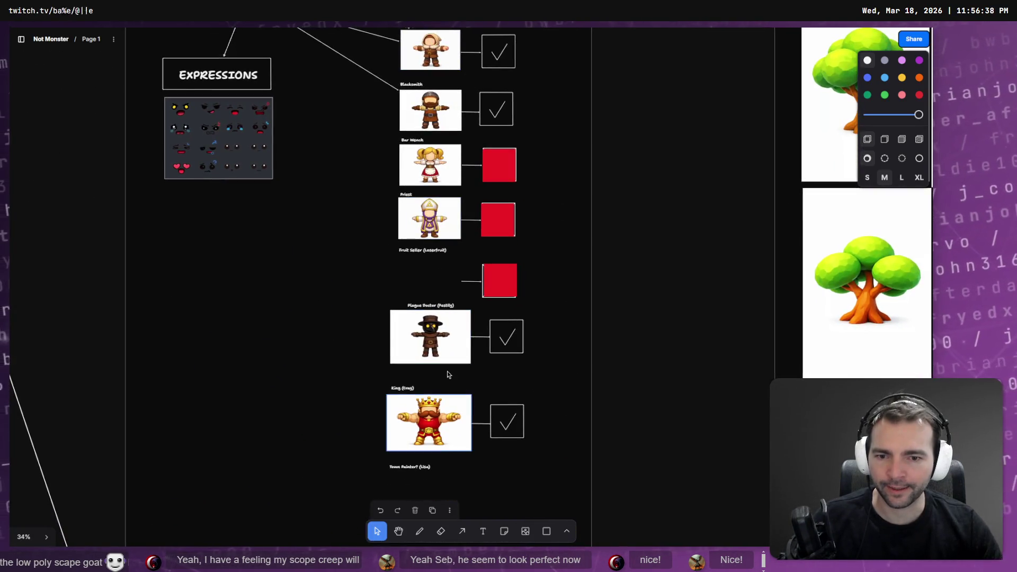
scroll(448, 427, up, 5)
scroll(467, 81, down, 8)
scroll(467, 81, up, 1)
scroll(467, 81, down, 1)
key(alt+Tab)
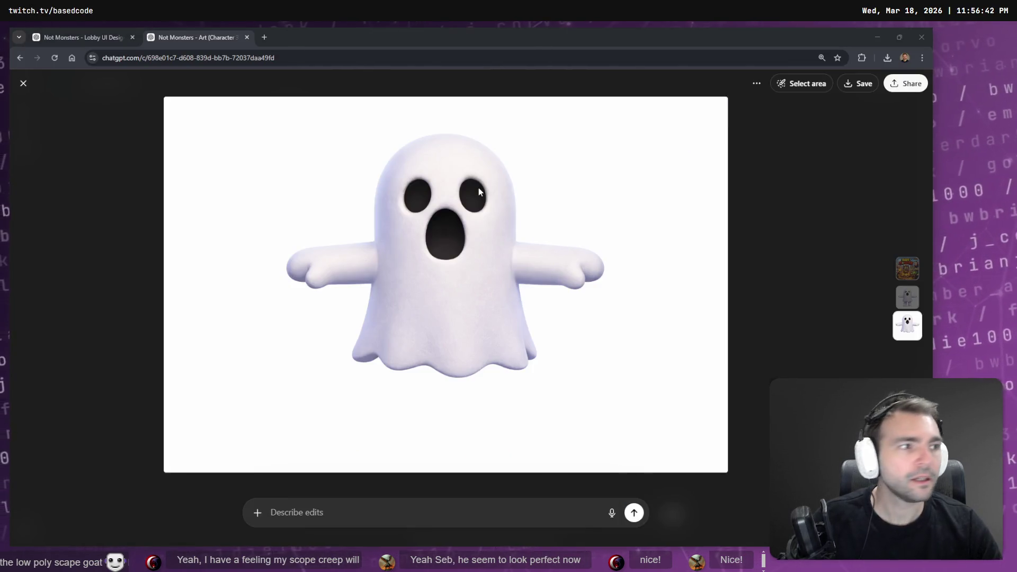
key(alt+Tab)
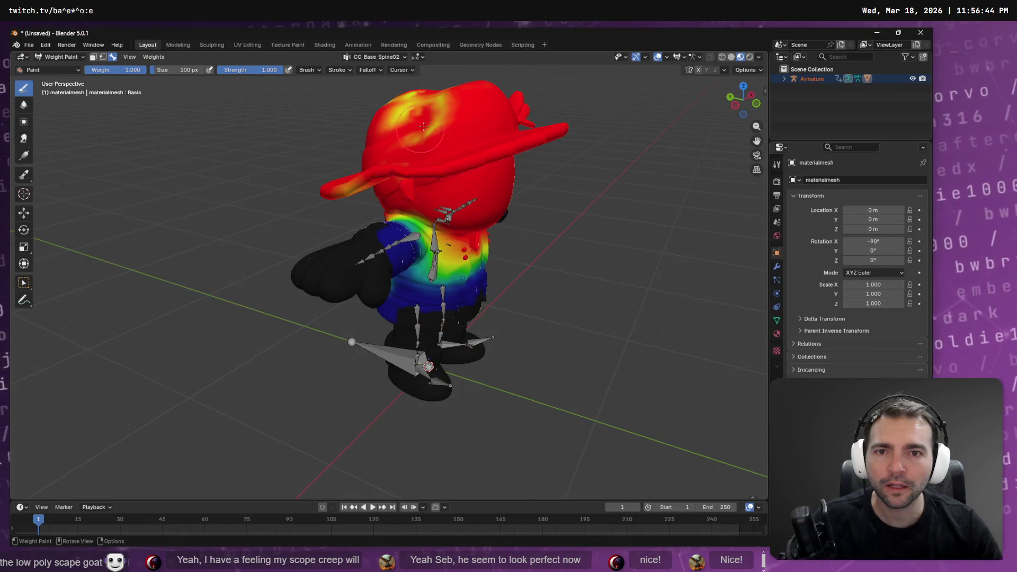
Paint the hat brim's centre patches to full weight, keeping CC_Base_Spine02 active
mouse_move(420, 128)
mouse_down()
mouse_move(425, 113)
mouse_move(395, 116)
mouse_move(449, 114)
mouse_up()
mouse_move(419, 165)
mouse_down()
mouse_move(419, 223)
mouse_move(416, 206)
mouse_up()
click(377, 56)
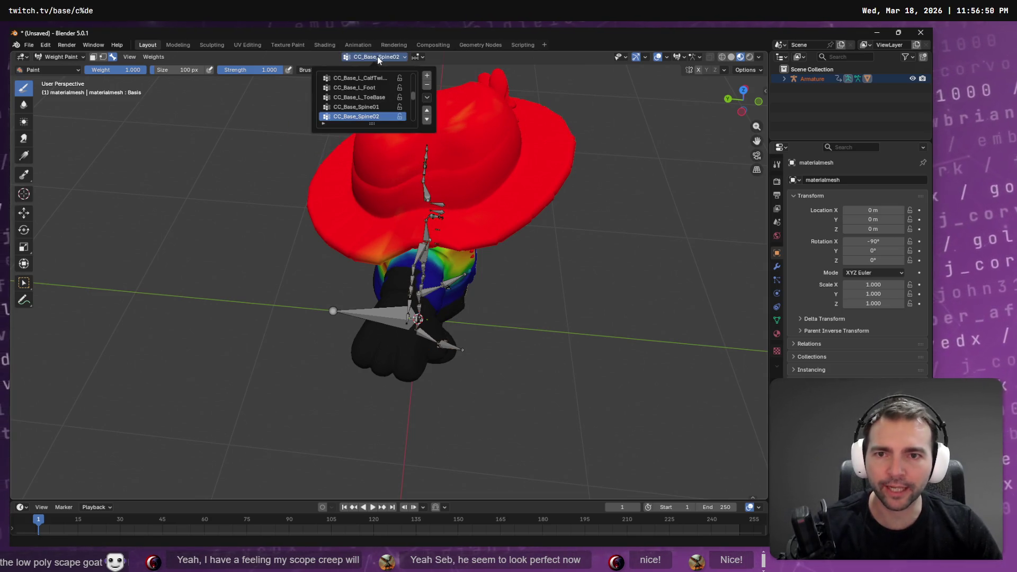
click(366, 107)
click(366, 117)
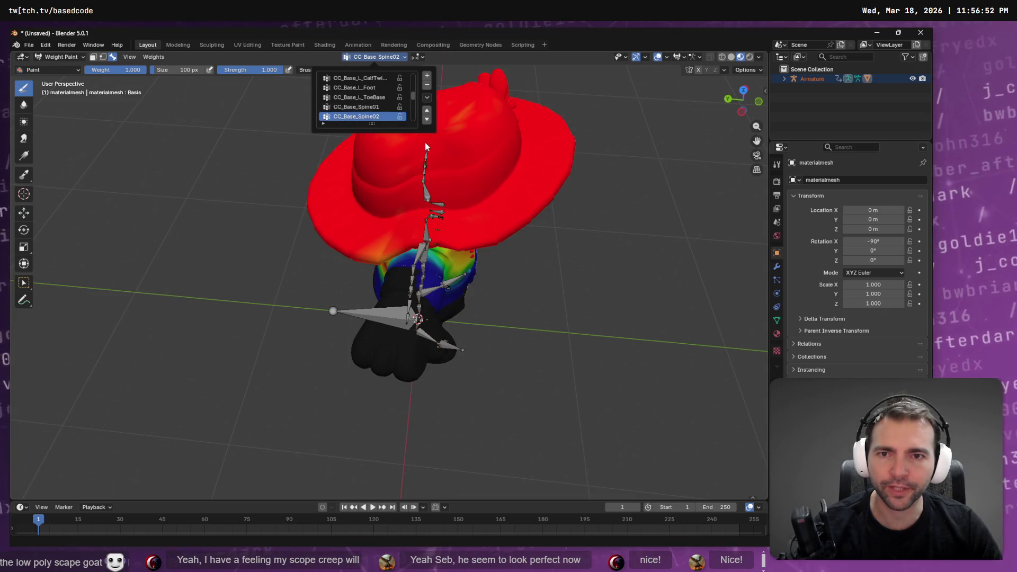
Step through the vertex groups to CC_Base_R_Clavicle
key(Up)
key(Up)
key(Up)
key(Up)
key(Up)
key(Up)
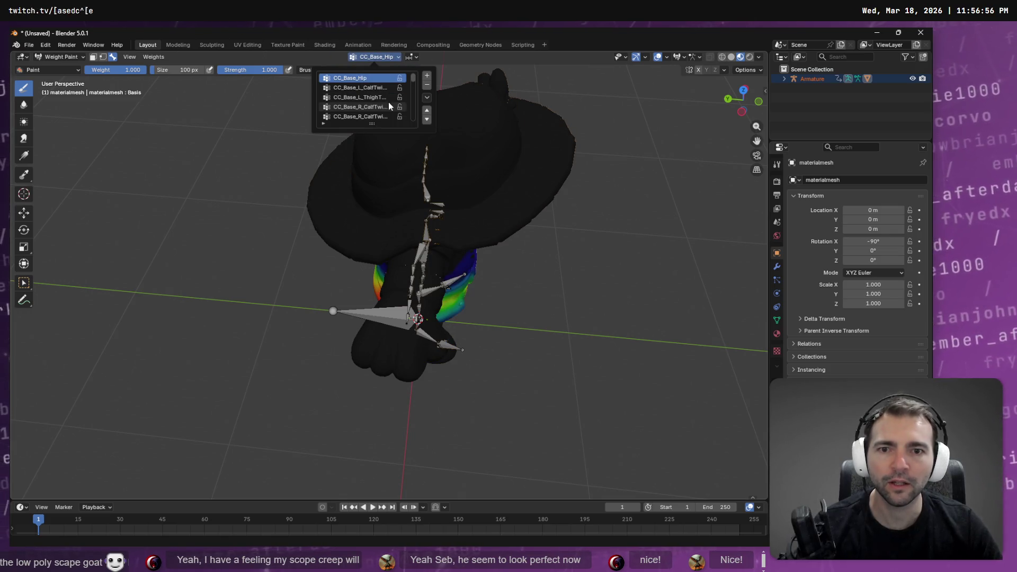
scroll(368, 93, down, 8)
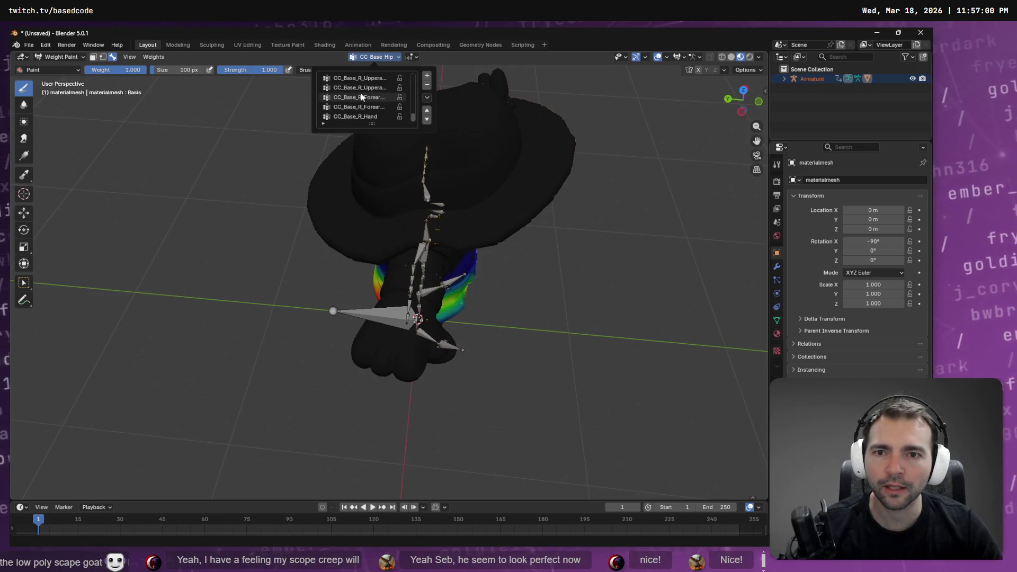
click(364, 117)
key(Up)
key(Up)
key(Up)
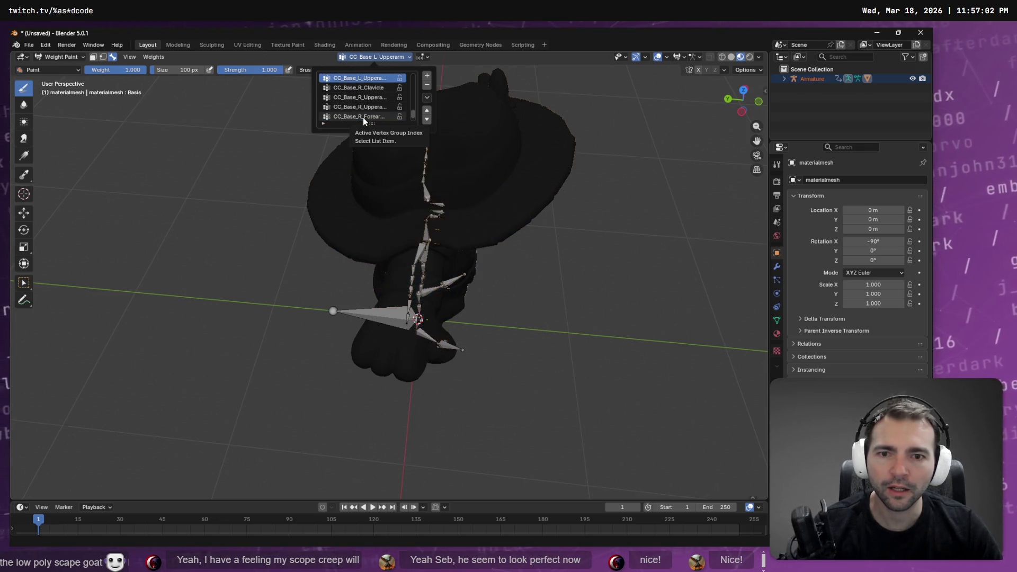
key(Down)
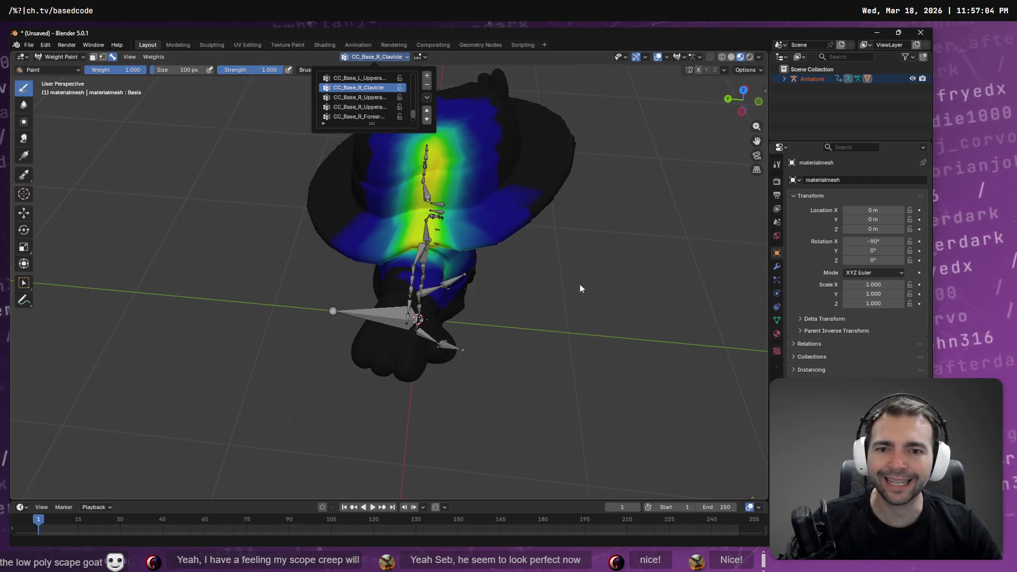
mouse_move(636, 228)
mouse_down()
mouse_move(382, 180)
mouse_move(427, 197)
mouse_up()
mouse_move(486, 148)
mouse_down()
mouse_move(424, 170)
mouse_move(451, 114)
mouse_move(400, 128)
mouse_move(422, 106)
mouse_move(427, 131)
mouse_move(458, 144)
mouse_move(483, 200)
mouse_up()
mouse_move(428, 150)
mouse_down()
mouse_move(422, 95)
mouse_move(344, 155)
mouse_move(464, 67)
mouse_move(429, 73)
mouse_move(345, 193)
mouse_move(466, 170)
mouse_move(508, 190)
mouse_up()
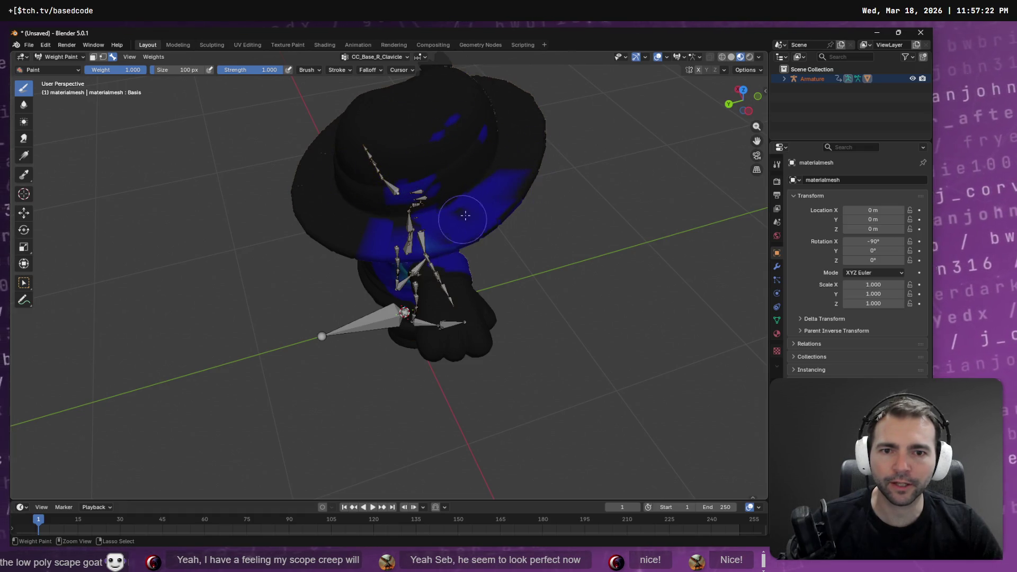
scroll(463, 219, up, 4)
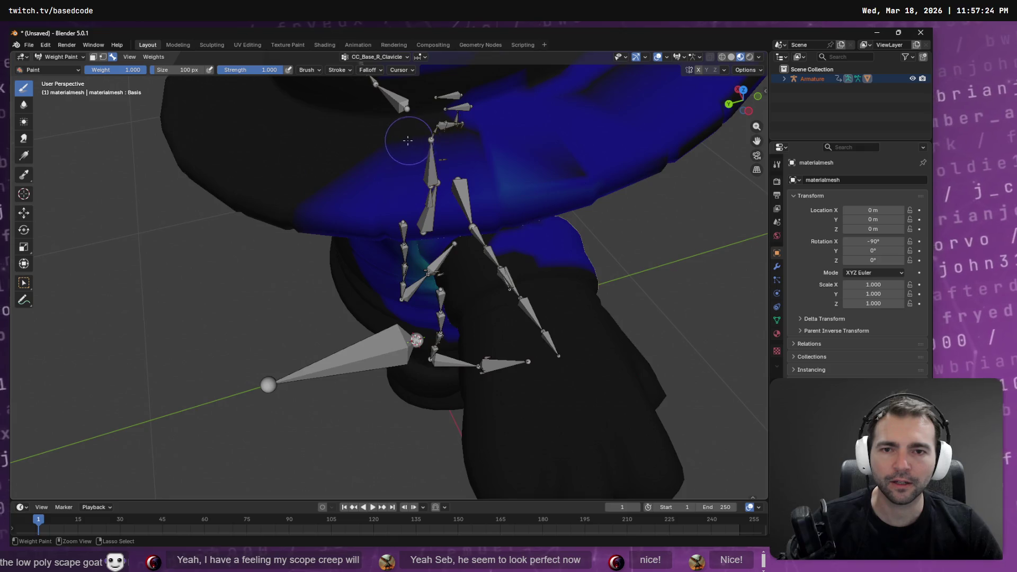
scroll(408, 140, down, 6)
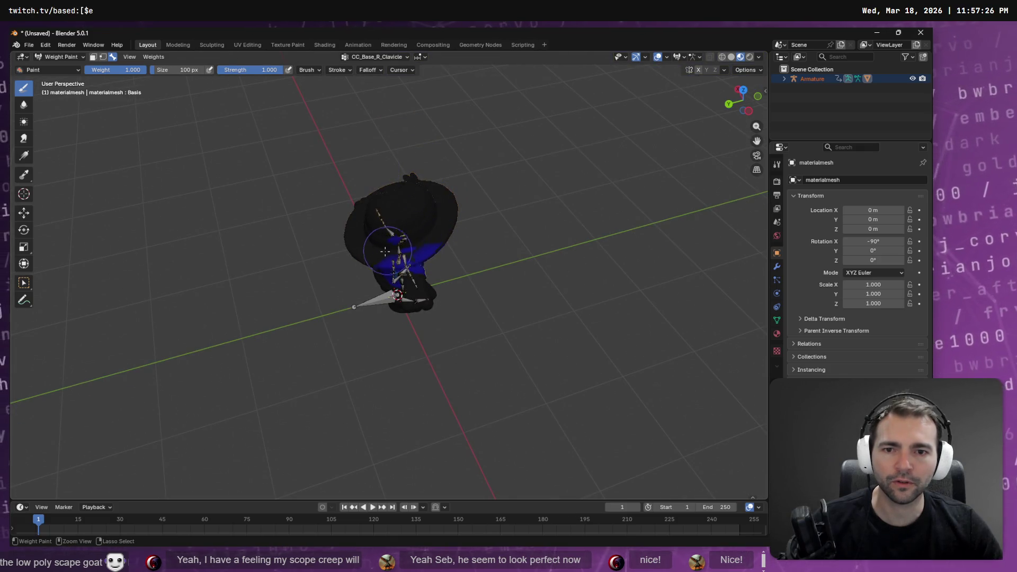
mouse_move(368, 258)
mouse_down()
mouse_move(382, 222)
mouse_move(404, 227)
mouse_move(430, 202)
mouse_move(387, 60)
mouse_up()
click(387, 59)
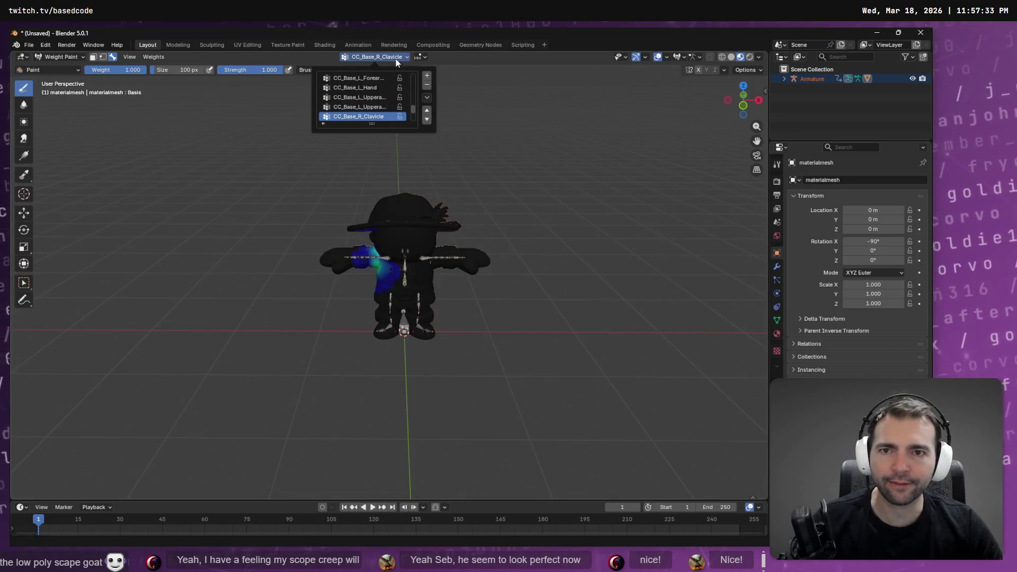
Make CC_Base_L_Clavicle the active vertex group
click(371, 107)
key(Up)
key(Up)
key(Up)
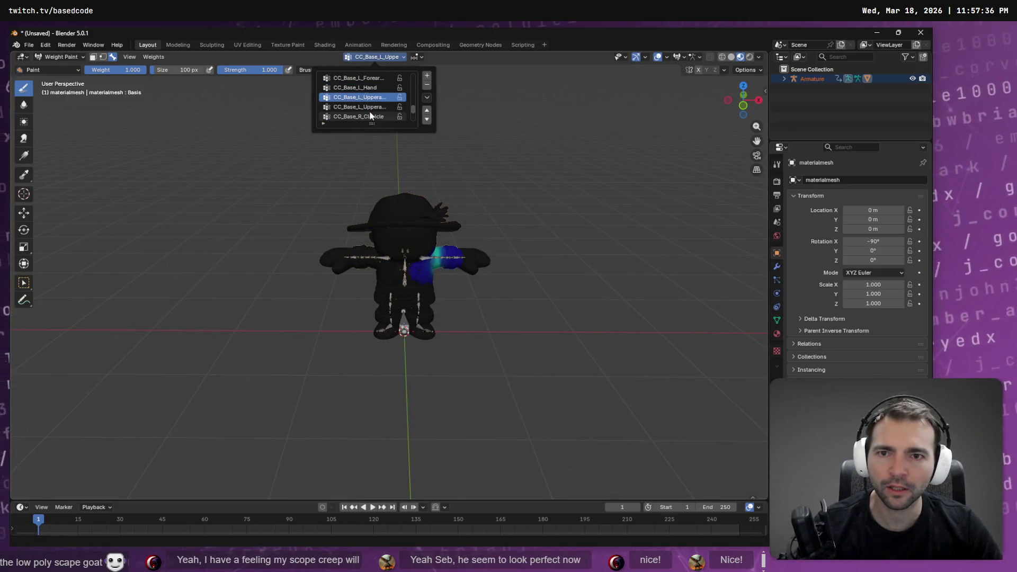
key(Up)
key(Up)
mouse_move(454, 159)
mouse_down()
mouse_move(444, 179)
mouse_move(376, 214)
mouse_up()
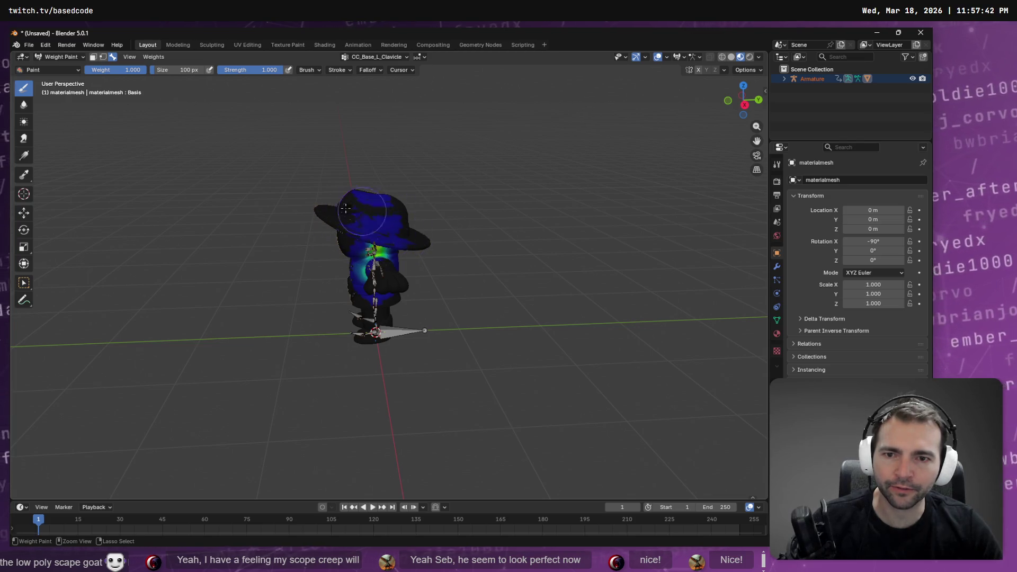
Undo the stray paint stroke on the hat brim
scroll(396, 215, down, 3)
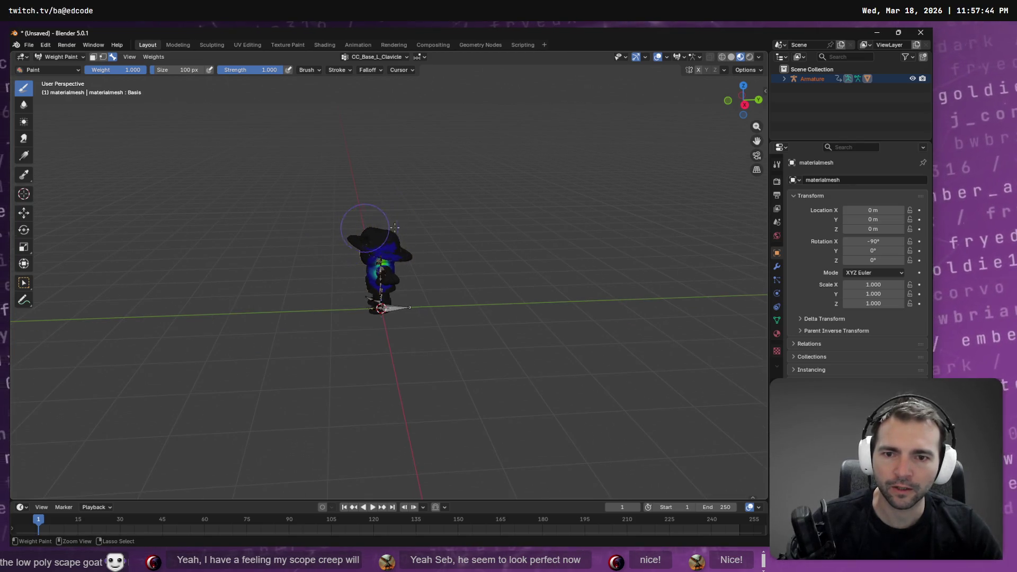
scroll(391, 239, up, 4)
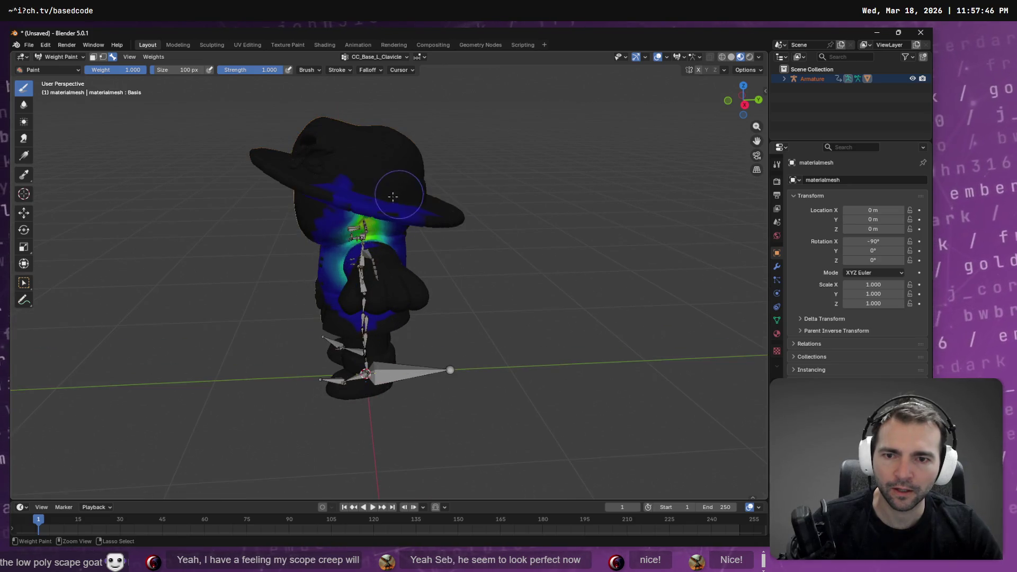
key(ctrl+z)
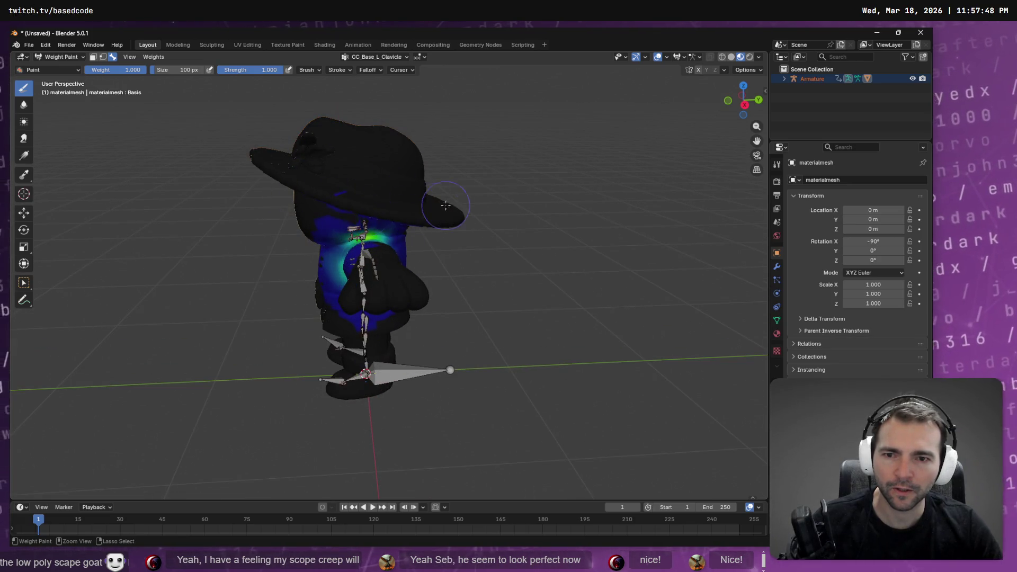
mouse_move(318, 212)
mouse_down()
mouse_move(465, 181)
mouse_move(455, 174)
mouse_up()
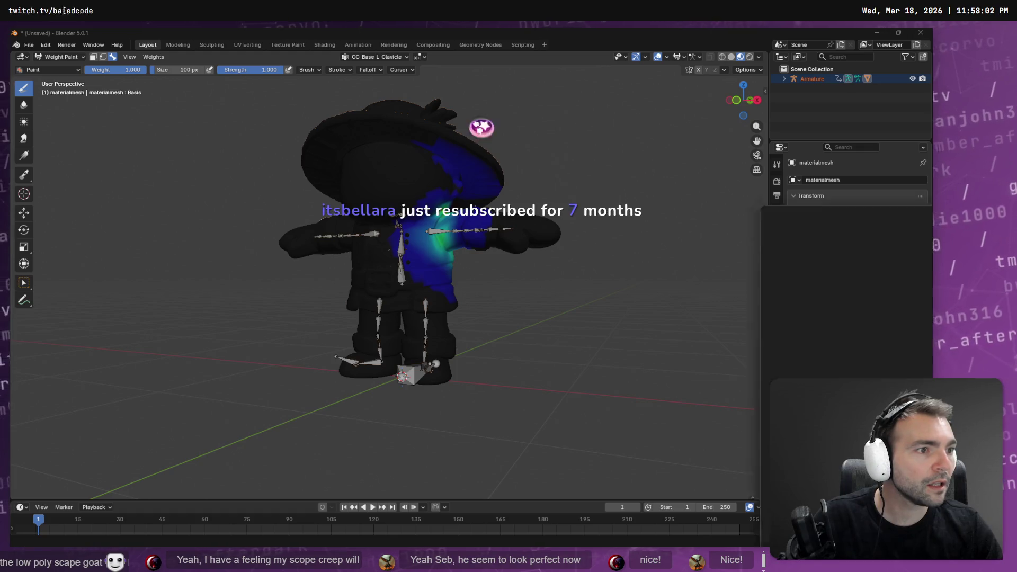
View an Anatomy.app clavicle skeleton reference image in Chrome
key(alt+Tab)
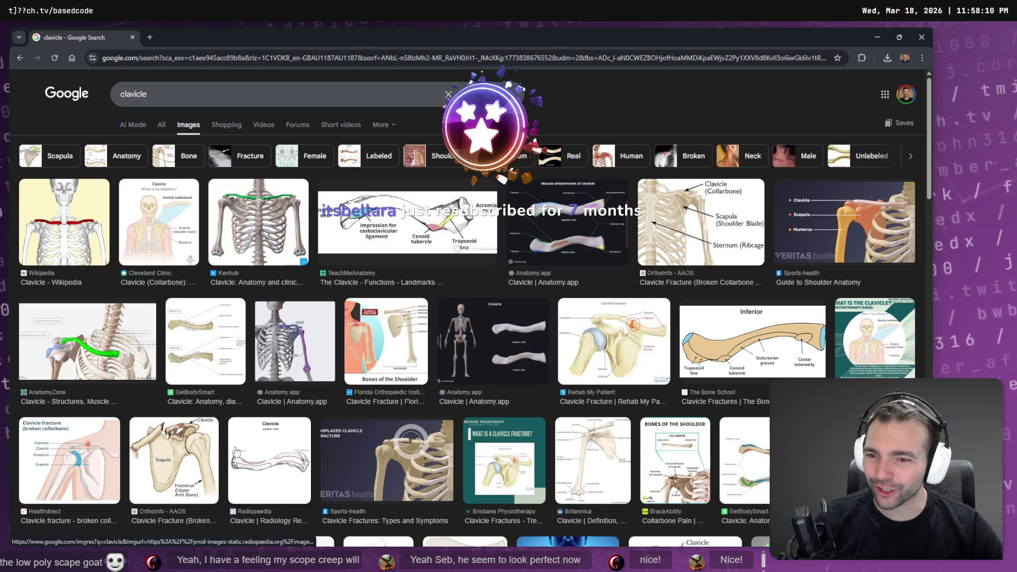
click(309, 353)
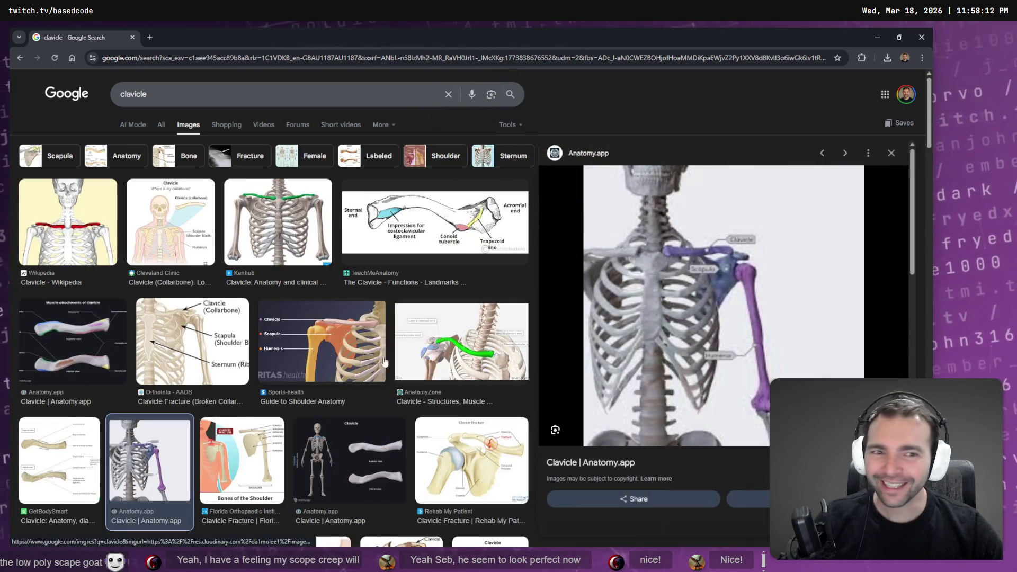
key(alt+Tab)
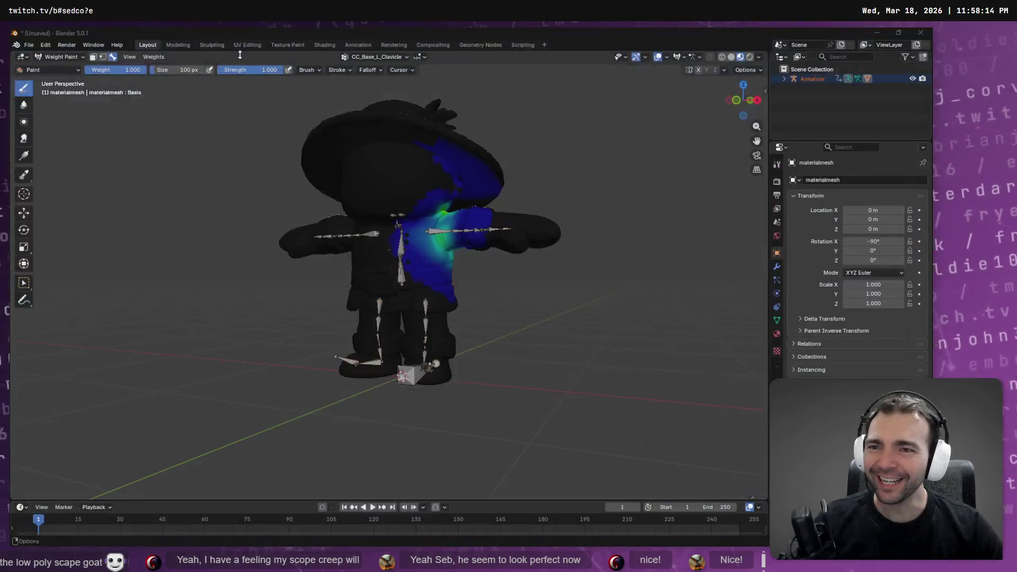
Paint CC_Base_L_Clavicle weight near the upper collar, replacing an overlong shoulder stroke
scroll(494, 246, up, 5)
scroll(642, 266, up, 1)
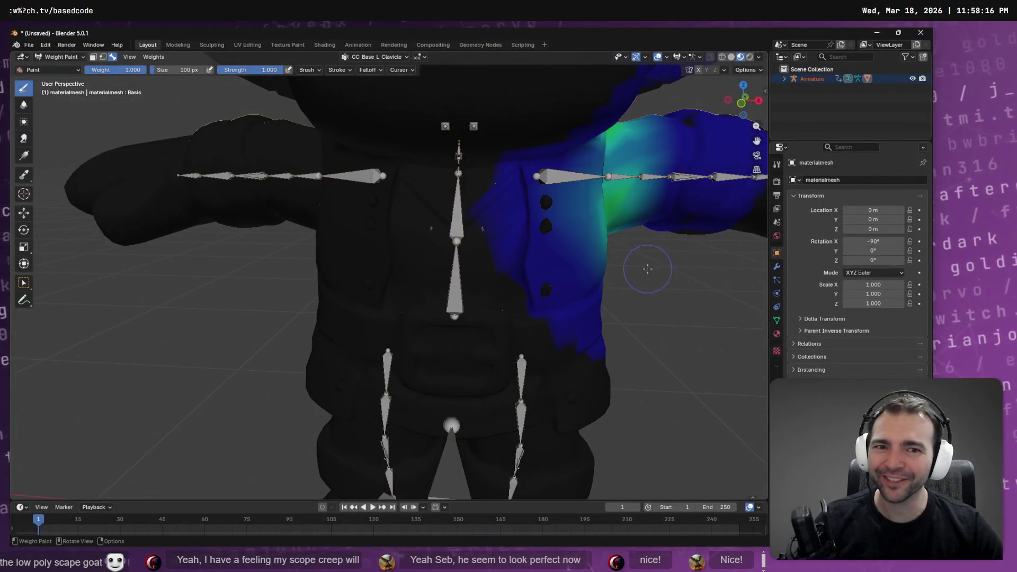
scroll(691, 320, down, 1)
drag(689, 305, 585, 353)
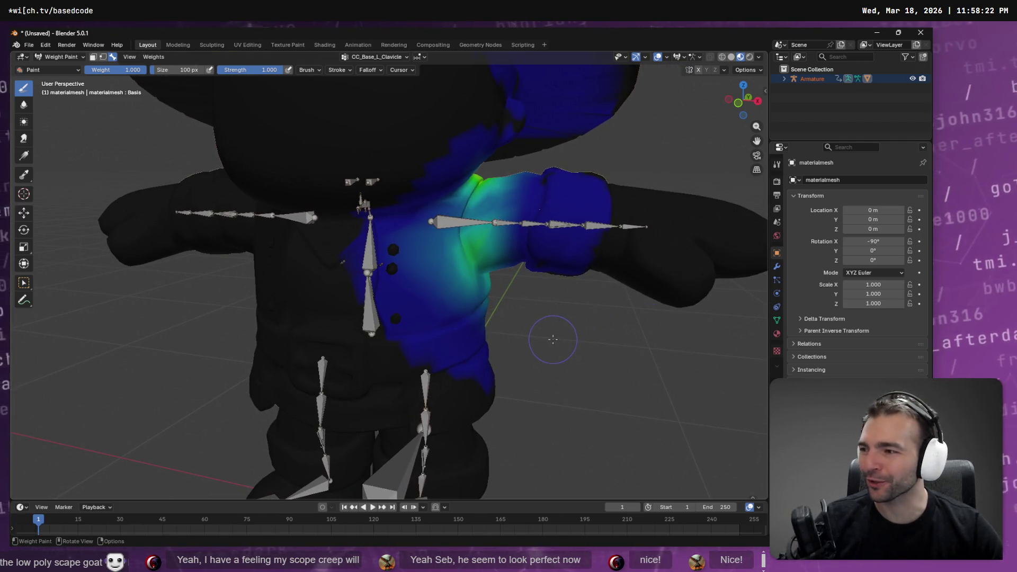
drag(552, 339, 463, 265)
drag(457, 197, 354, 208)
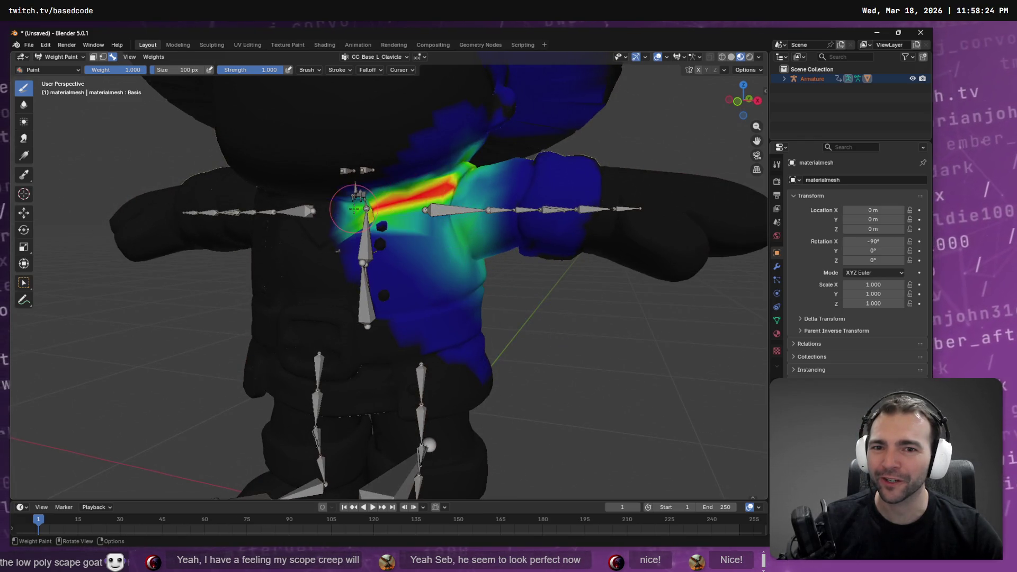
key(ctrl+z)
mouse_move(458, 178)
mouse_down()
mouse_move(366, 201)
mouse_move(450, 175)
mouse_up()
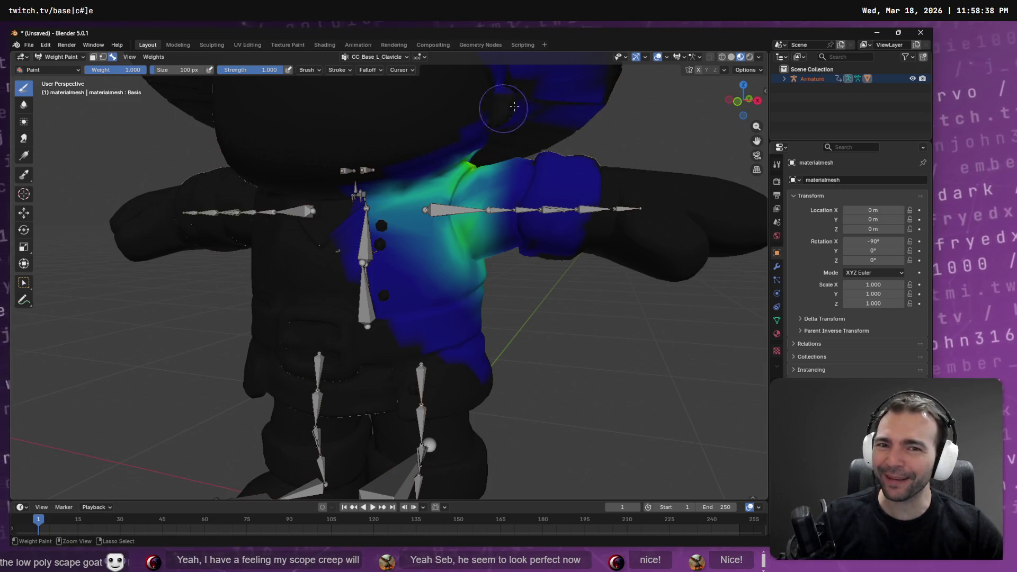
Remove CC_Base_L_Clavicle weight from the head and along the edge under the hat
key(KP_2)
mouse_move(322, 93)
mouse_down()
mouse_move(416, 141)
mouse_move(405, 113)
mouse_move(455, 161)
mouse_move(420, 141)
mouse_move(376, 171)
mouse_move(410, 147)
mouse_move(386, 121)
mouse_move(487, 170)
mouse_move(498, 151)
mouse_move(469, 174)
mouse_move(473, 163)
mouse_move(474, 200)
mouse_move(385, 212)
mouse_up()
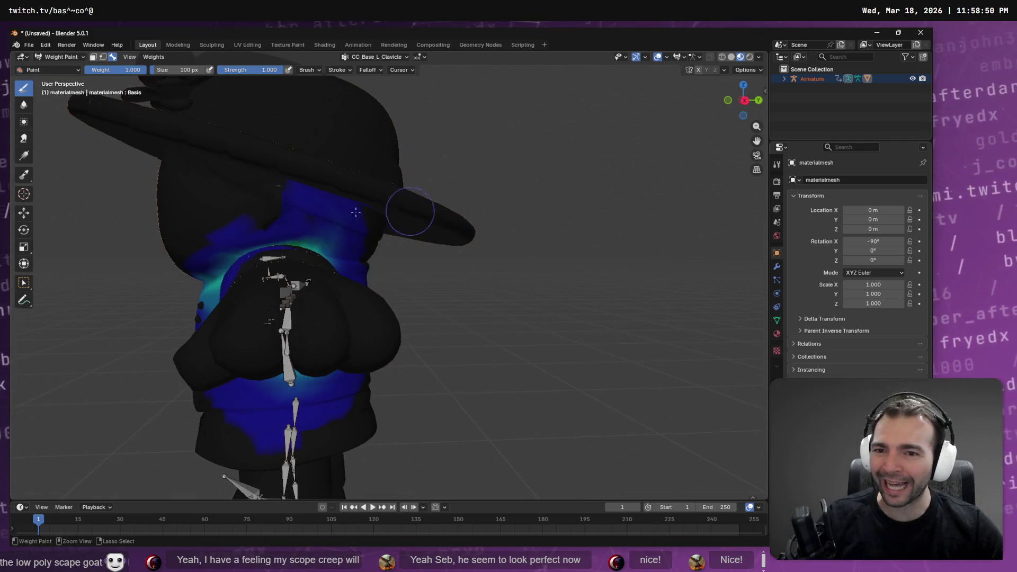
mouse_move(274, 202)
mouse_down()
mouse_move(291, 190)
mouse_move(332, 211)
mouse_move(357, 200)
mouse_move(355, 229)
mouse_up()
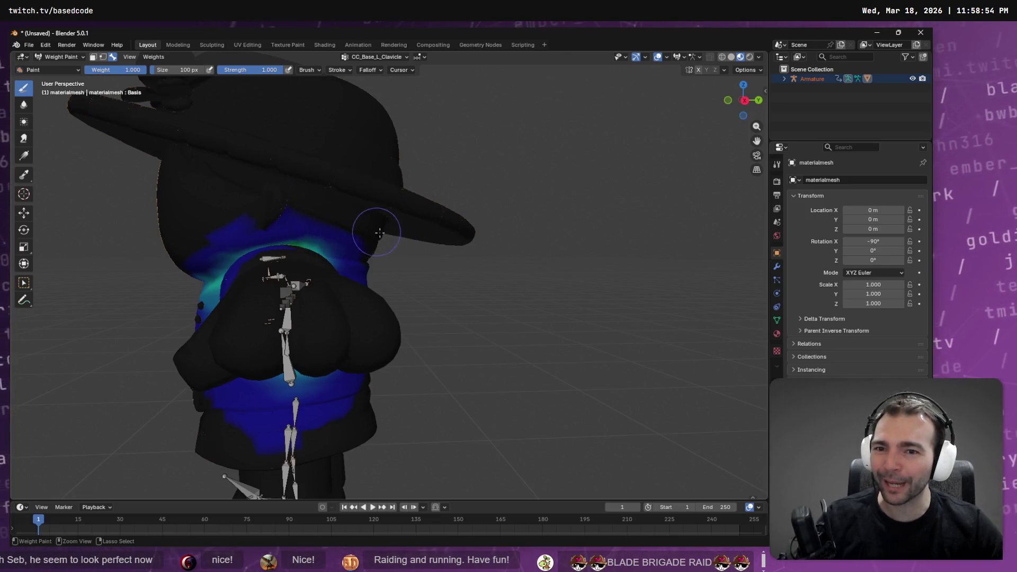
mouse_move(252, 217)
mouse_down()
mouse_move(204, 233)
mouse_move(238, 219)
mouse_move(371, 241)
mouse_move(244, 226)
mouse_move(358, 254)
mouse_up()
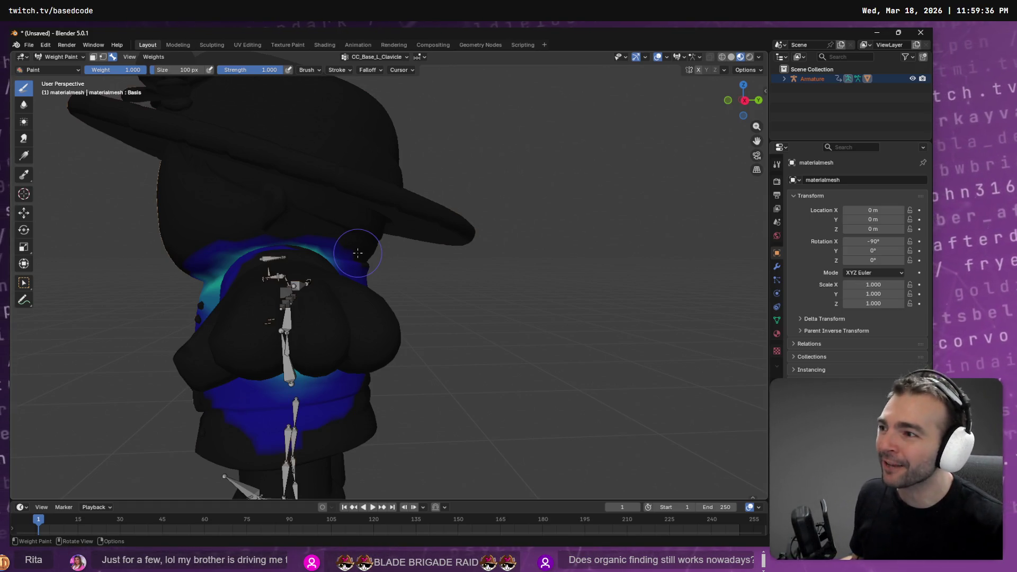
mouse_move(324, 242)
mouse_down()
mouse_move(384, 248)
mouse_move(352, 250)
mouse_move(392, 267)
mouse_move(384, 283)
mouse_up()
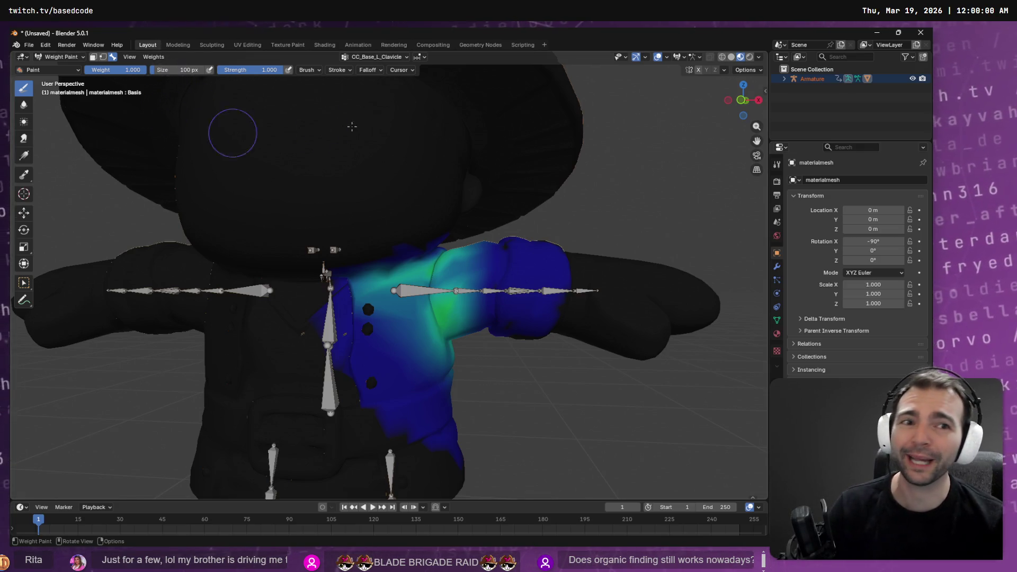
click(394, 57)
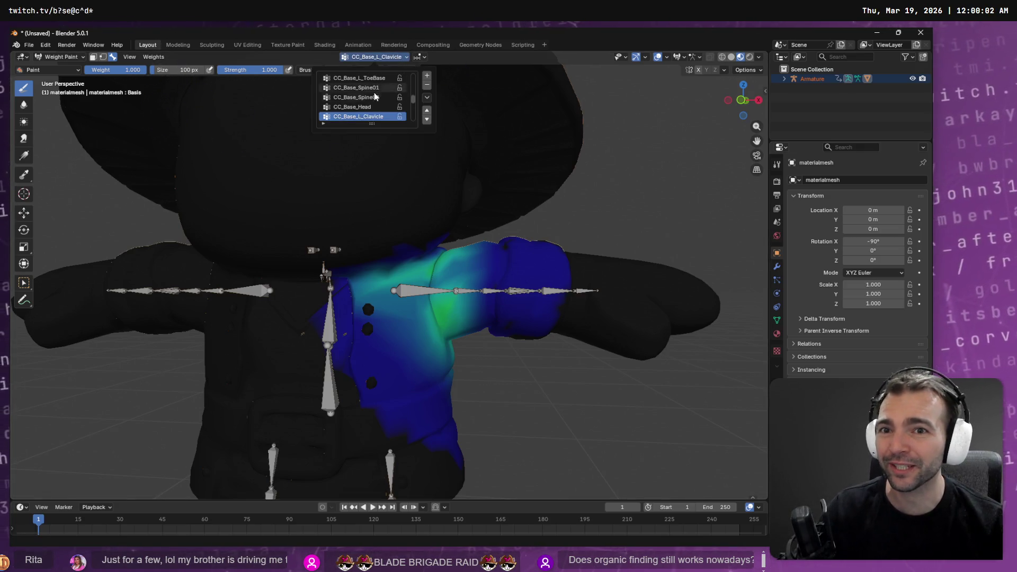
Select CC_Base_R_Clavicle and rework the right shoulder weights, undoing the latest strokes
scroll(371, 109, down, 5)
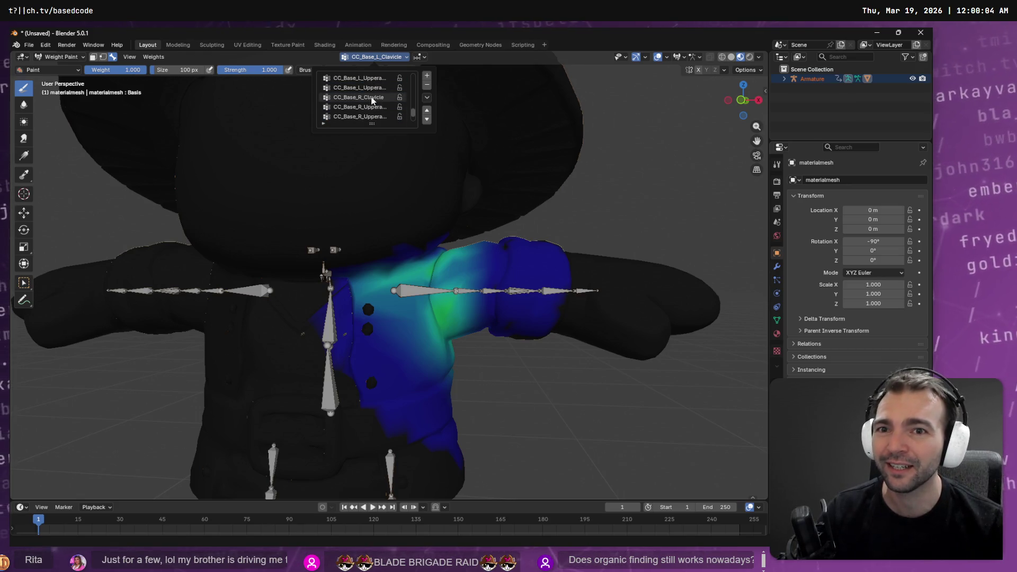
click(375, 97)
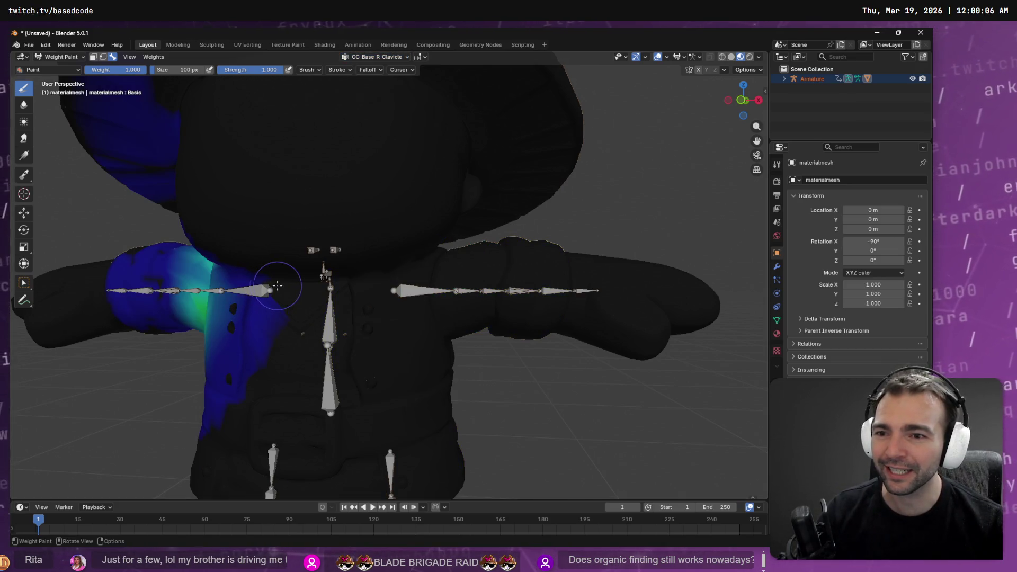
mouse_move(332, 239)
mouse_down()
mouse_move(363, 237)
mouse_move(363, 250)
mouse_move(402, 281)
mouse_move(325, 252)
mouse_move(439, 292)
mouse_move(456, 307)
mouse_move(445, 311)
mouse_move(481, 307)
mouse_move(460, 325)
mouse_move(392, 310)
mouse_move(379, 303)
mouse_move(398, 291)
mouse_move(357, 264)
mouse_move(262, 241)
mouse_move(268, 253)
mouse_up()
key(ctrl+z)
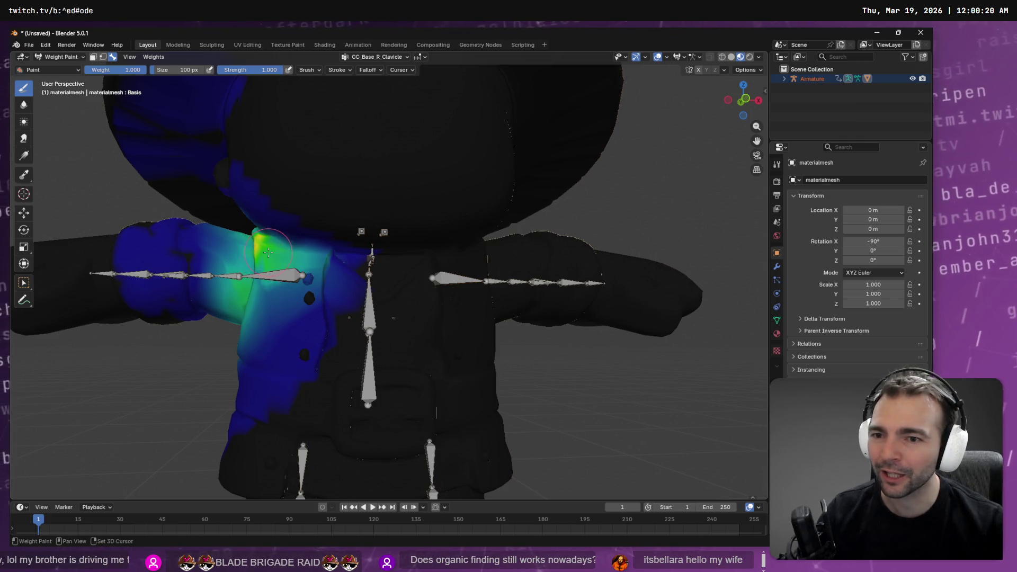
key(ctrl+z)
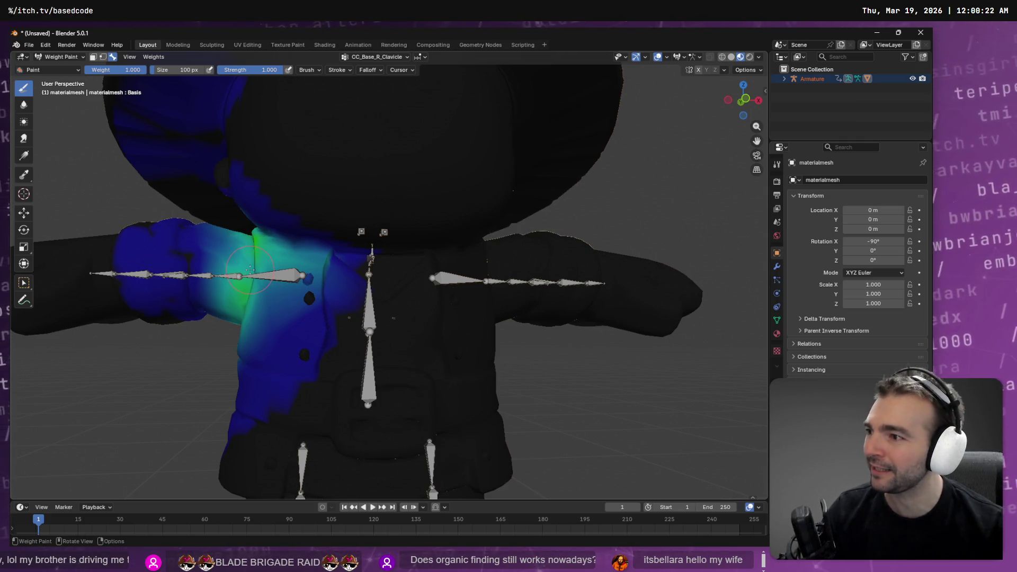